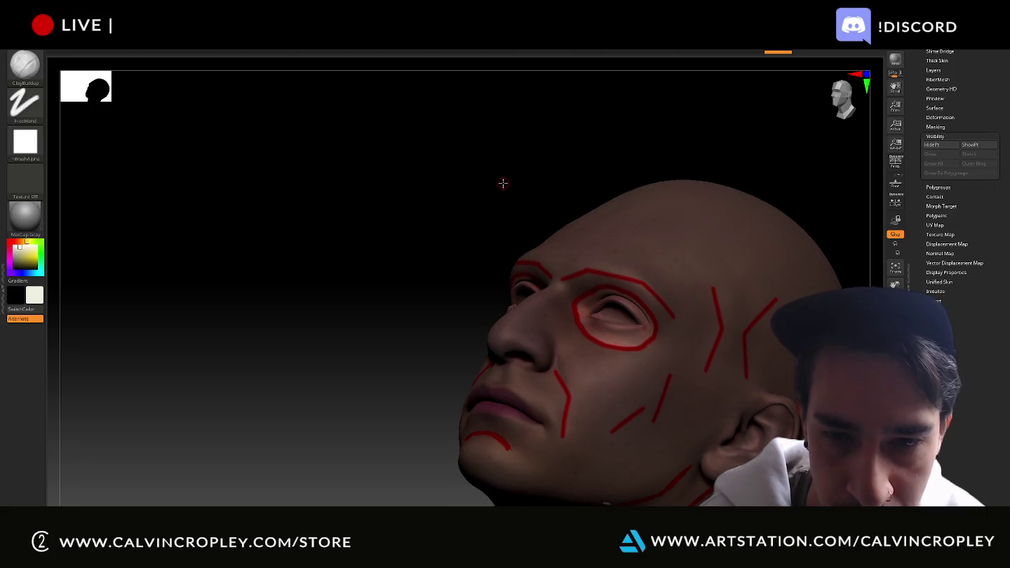
- Try a MaskPen mask across the chin and jaw, then undo it
key(ctrl+shift)
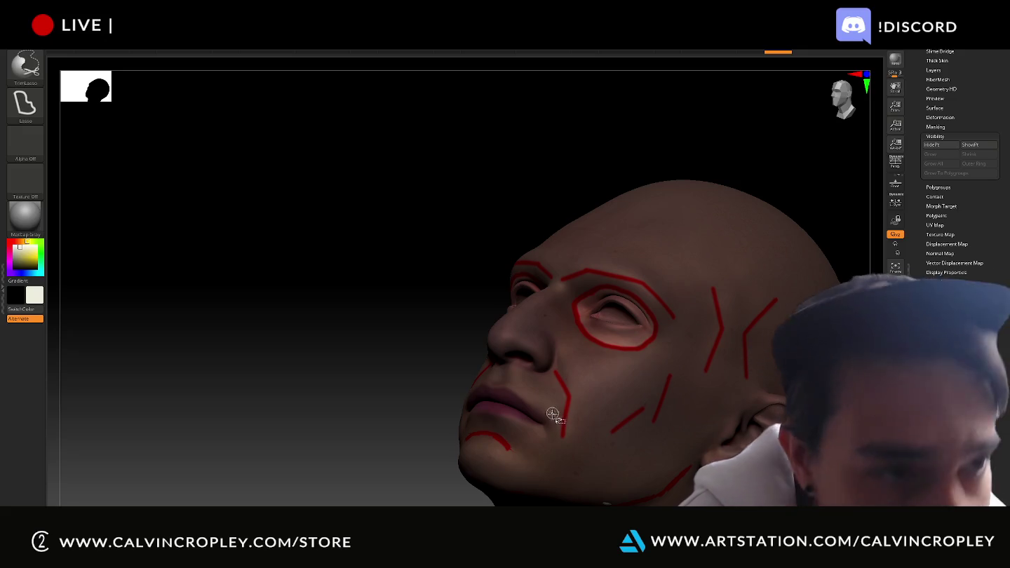
key(ctrl)
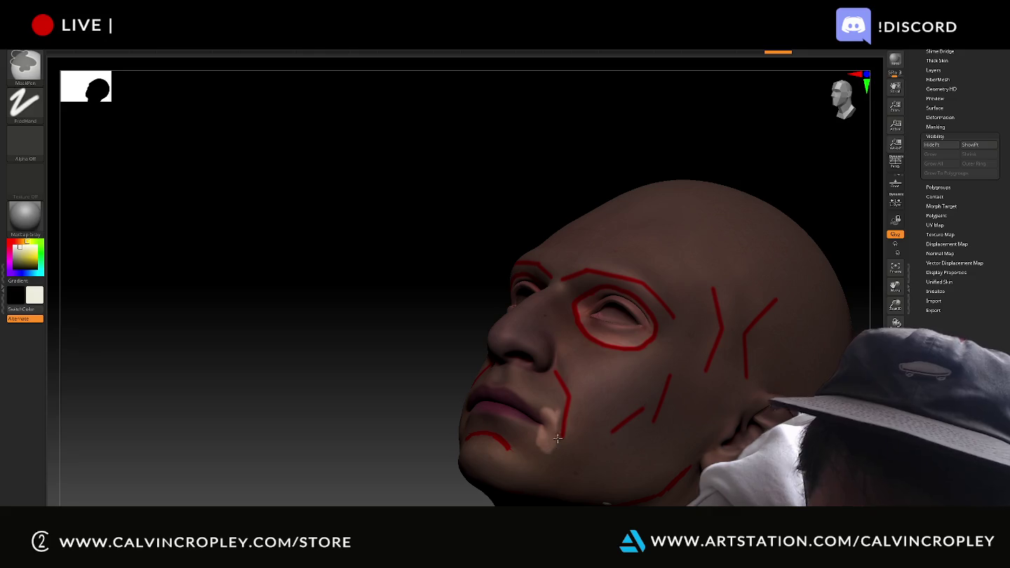
ctrl+drag(560, 424, 573, 452)
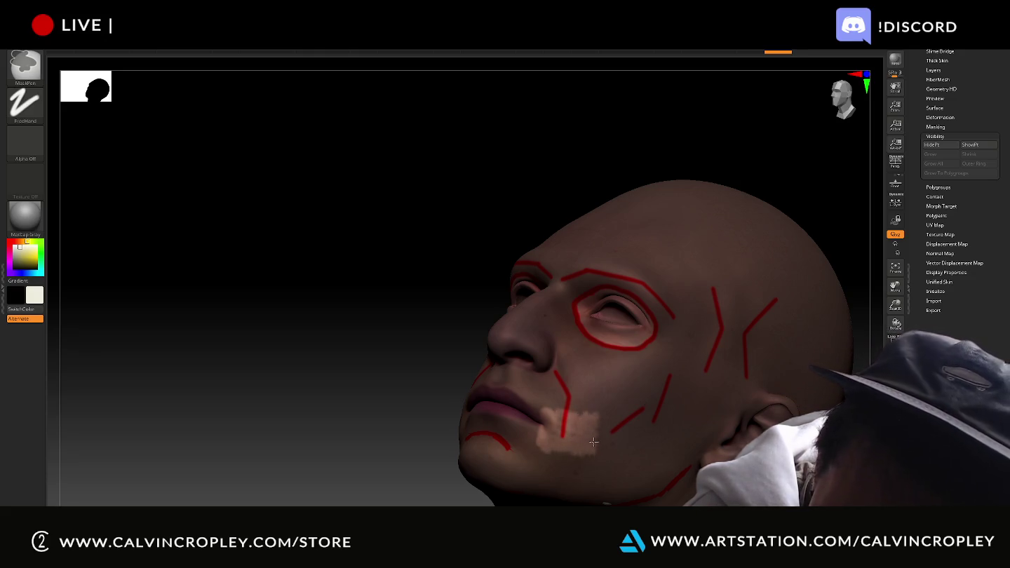
key(ctrl)
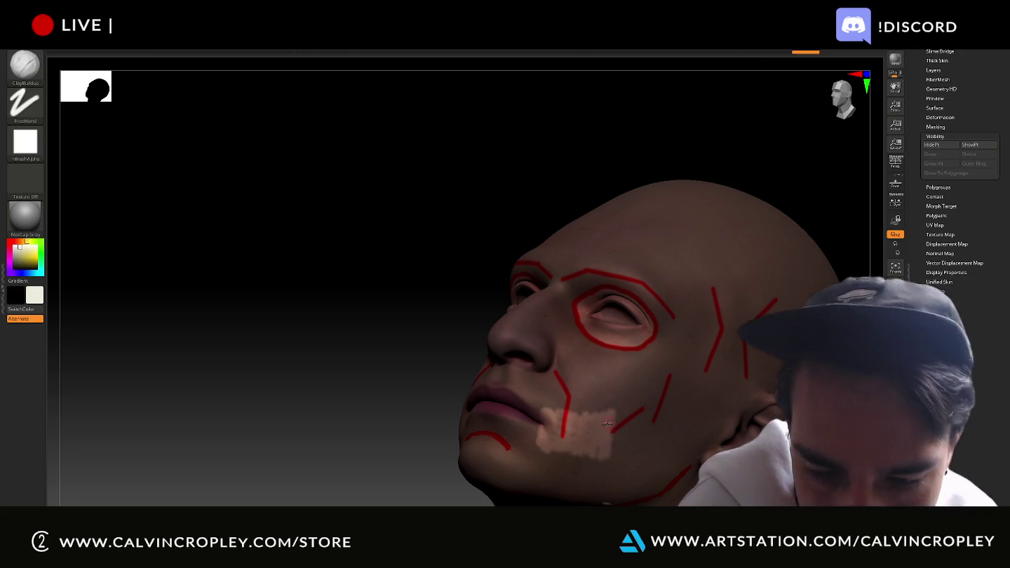
key(ctrl)
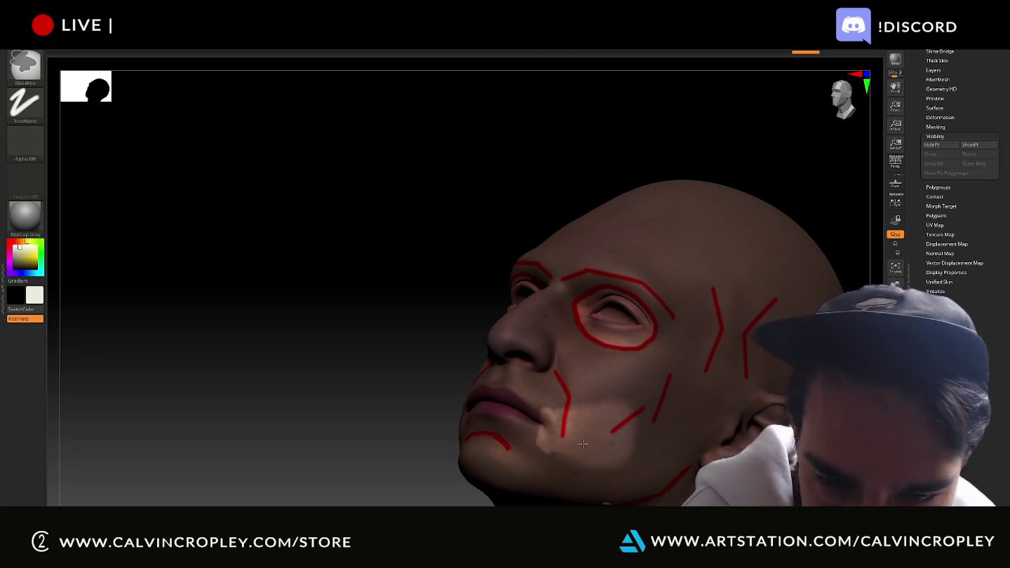
key(ctrl+z)
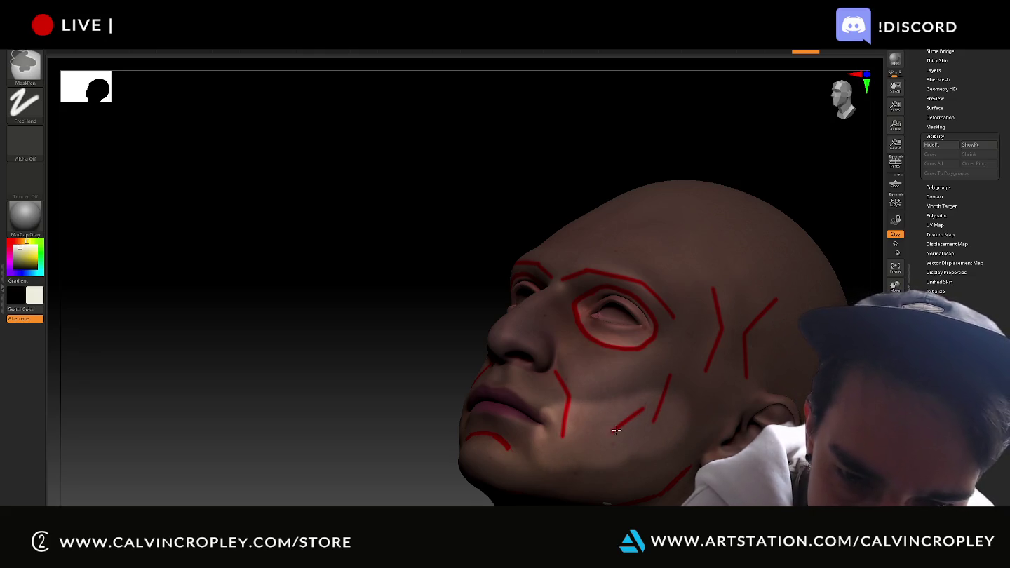
- From a front view, mask the forehead and extend it to the left
drag(413, 394, 484, 424)
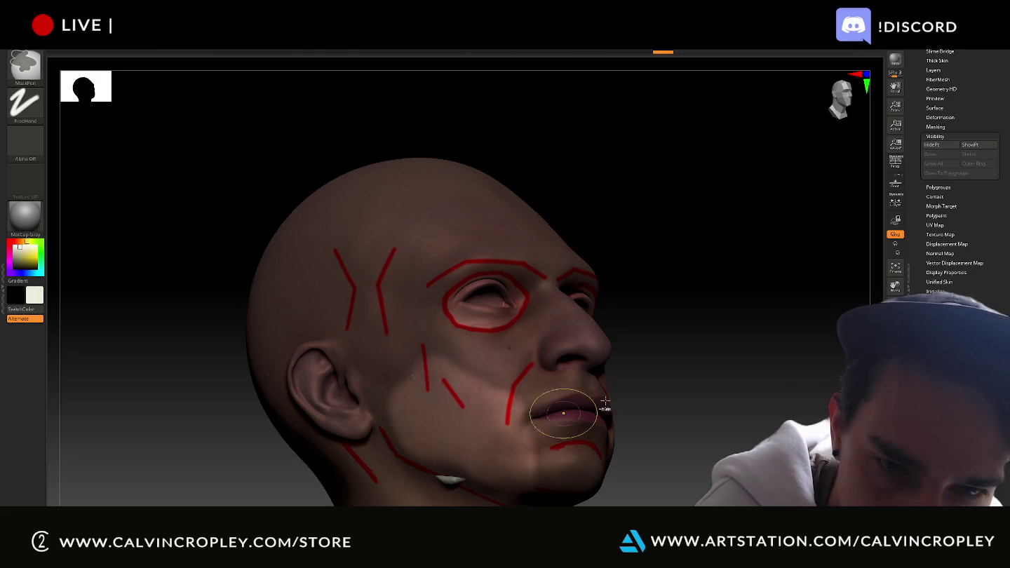
drag(779, 374, 682, 288)
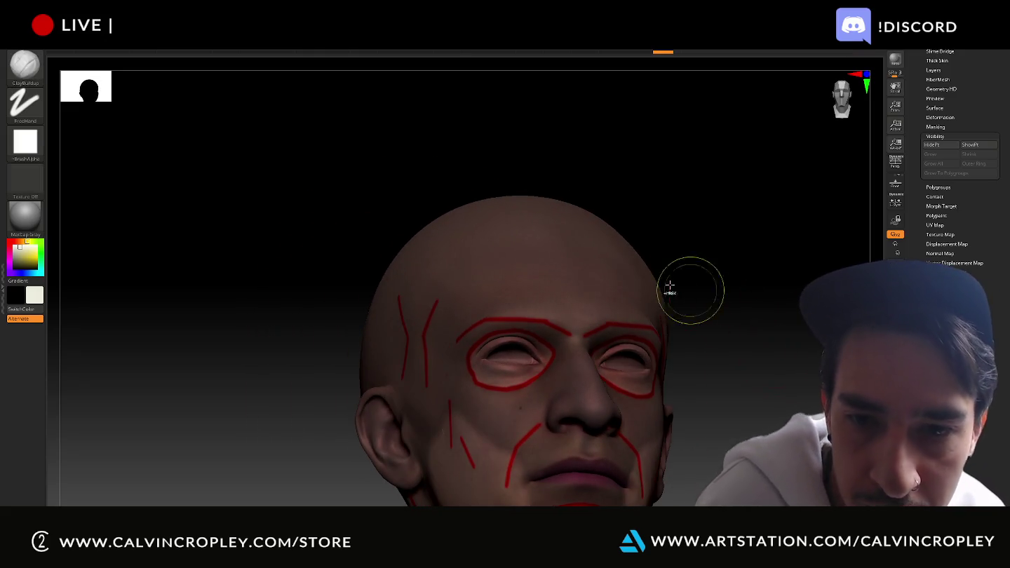
ctrl+drag(490, 253, 545, 265)
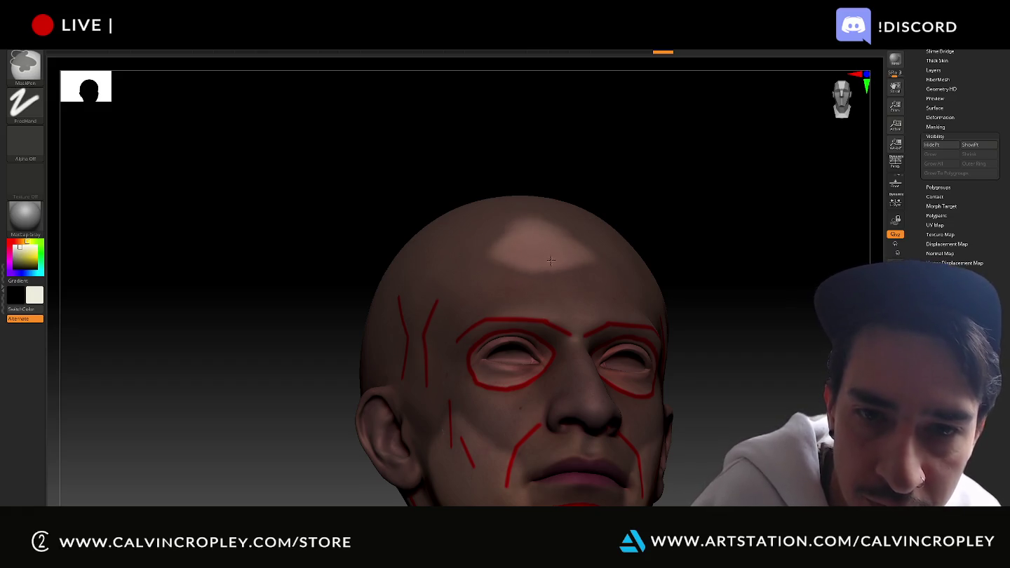
ctrl+drag(499, 225, 470, 269)
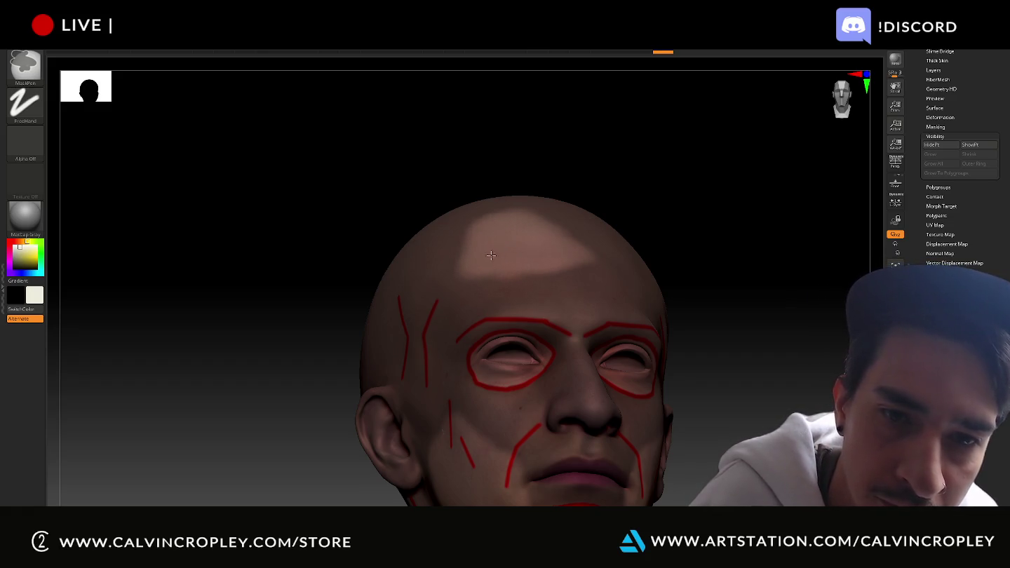
- From the side, extend the mask over the head's side and up the cranium
drag(534, 129, 463, 253)
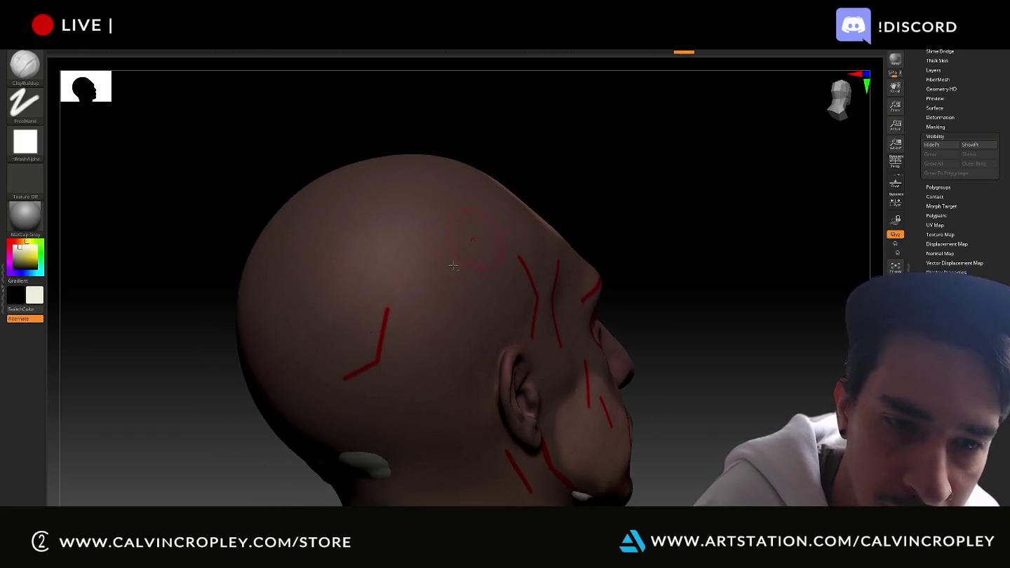
ctrl+drag(394, 303, 389, 343)
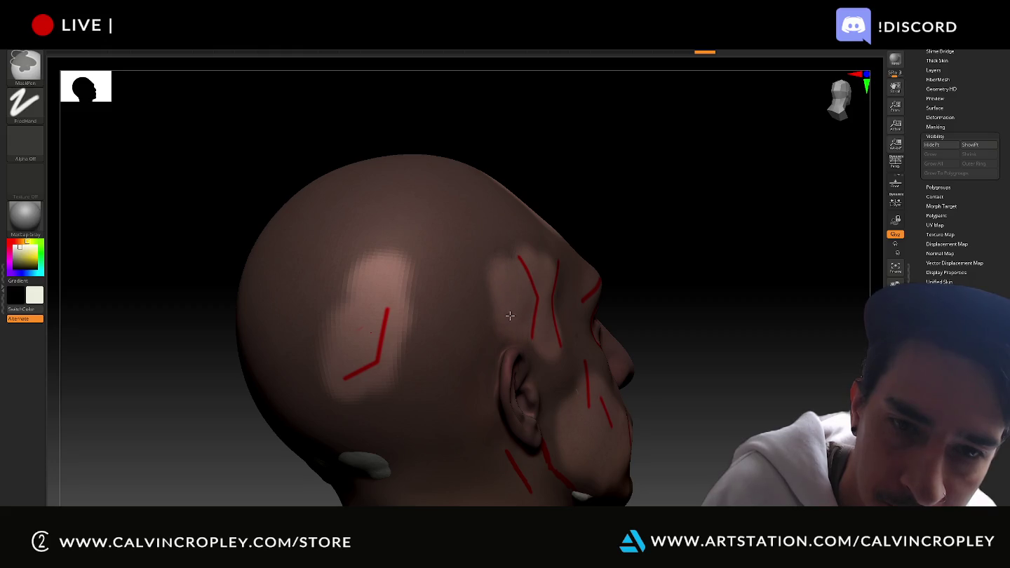
ctrl+drag(514, 268, 425, 315)
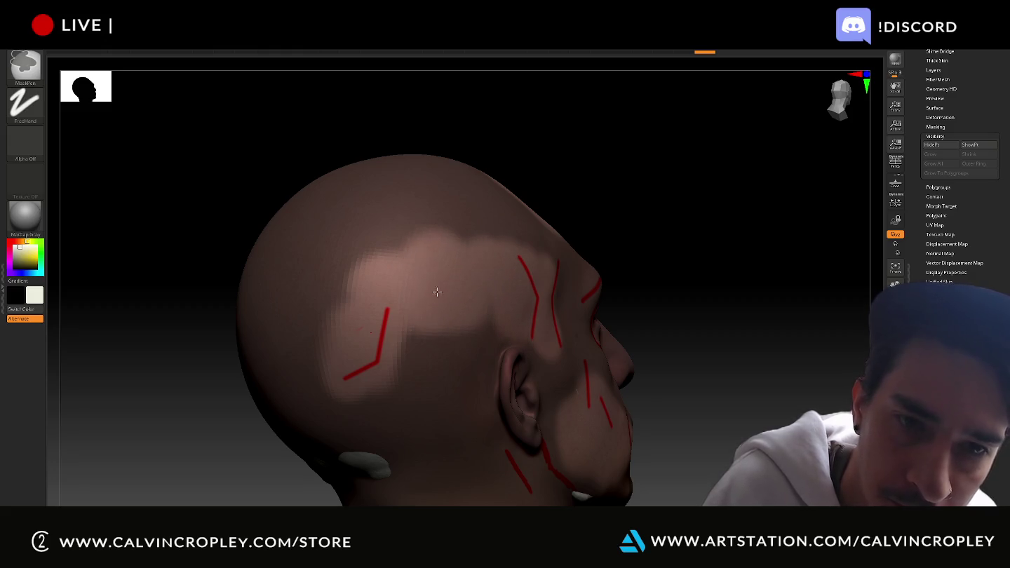
ctrl+drag(452, 275, 356, 290)
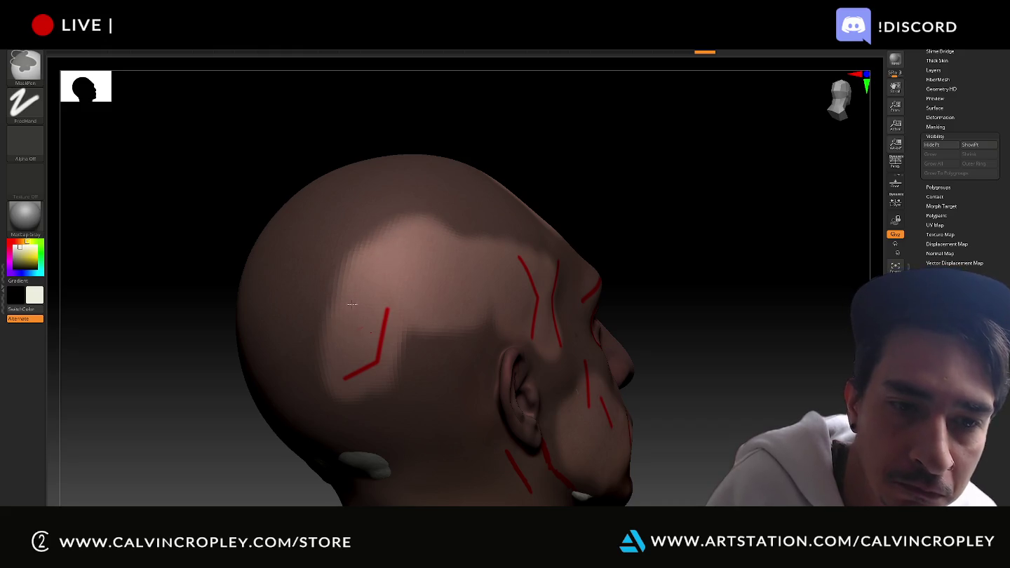
mouse_move(793, 275)
alt+mouse_down()
mouse_move(786, 240)
mouse_move(704, 254)
mouse_move(776, 326)
mouse_move(747, 322)
alt+mouse_up()
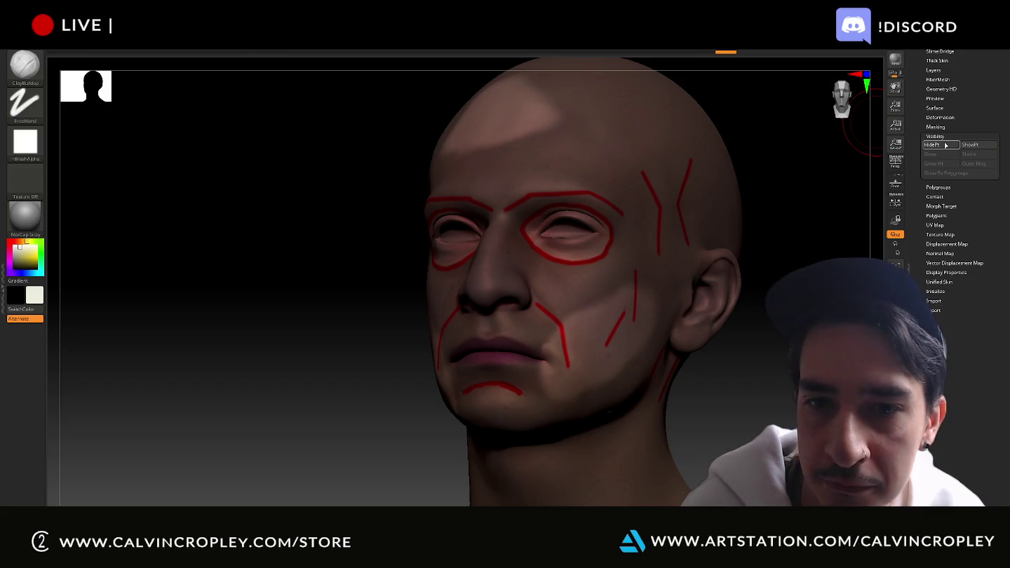
click(945, 145)
drag(801, 212, 765, 265)
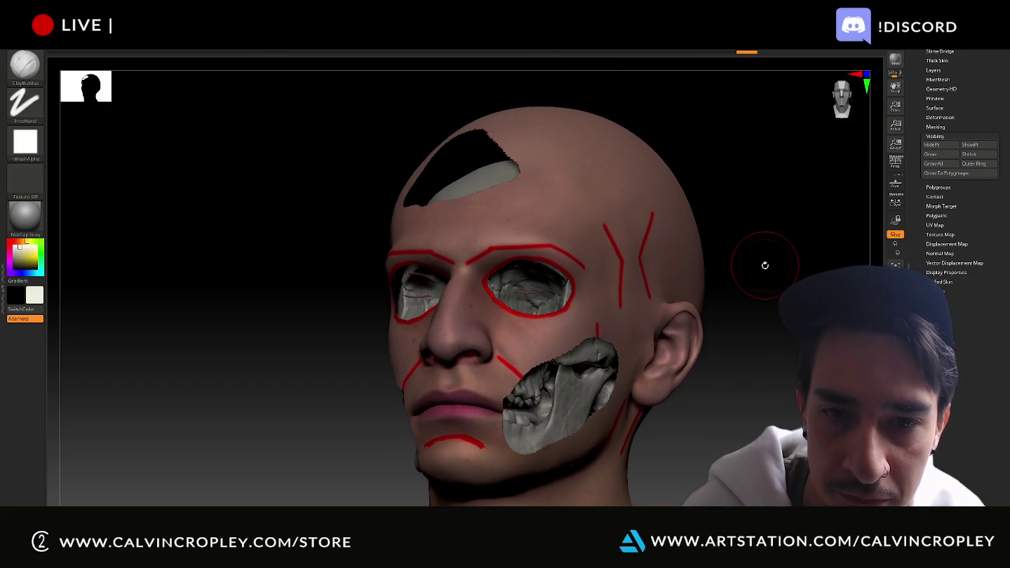
click(937, 146)
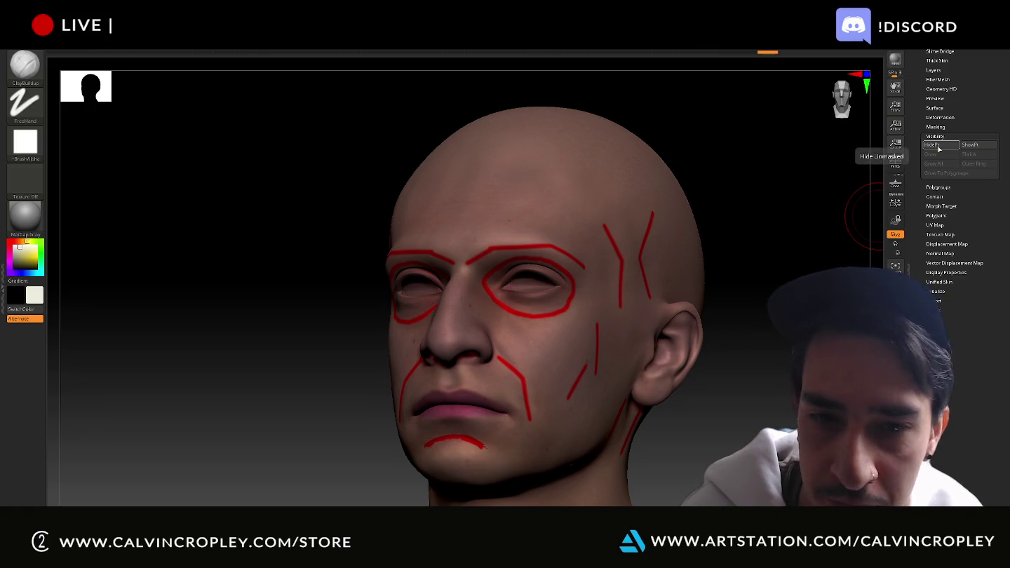
key(ctrl+z)
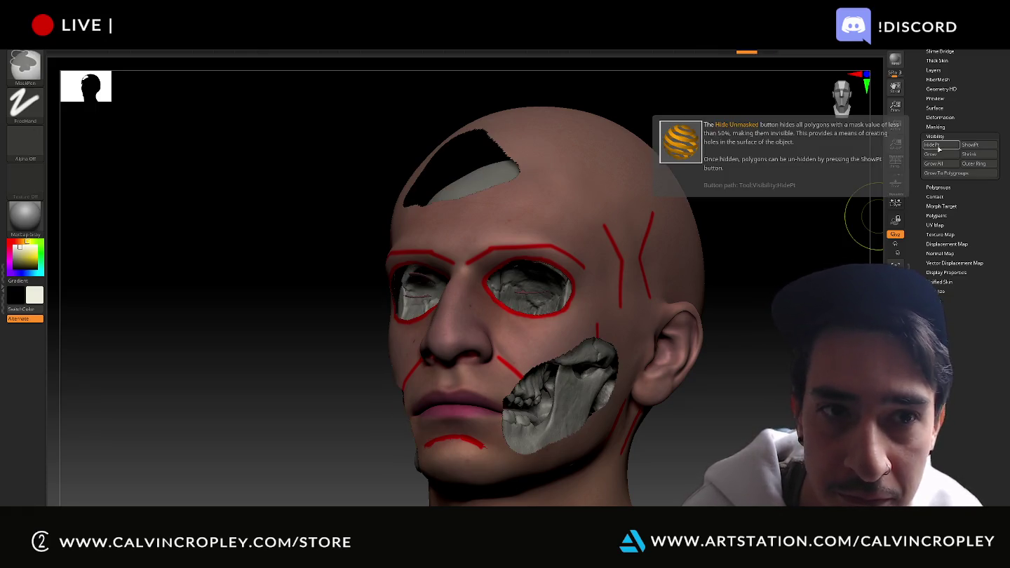
click(938, 148)
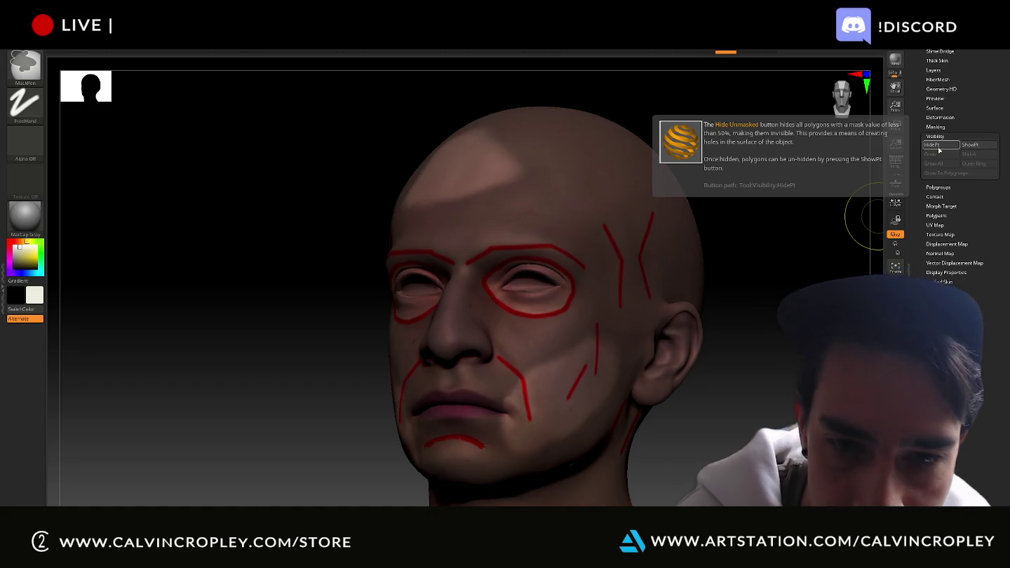
drag(232, 295, 239, 337)
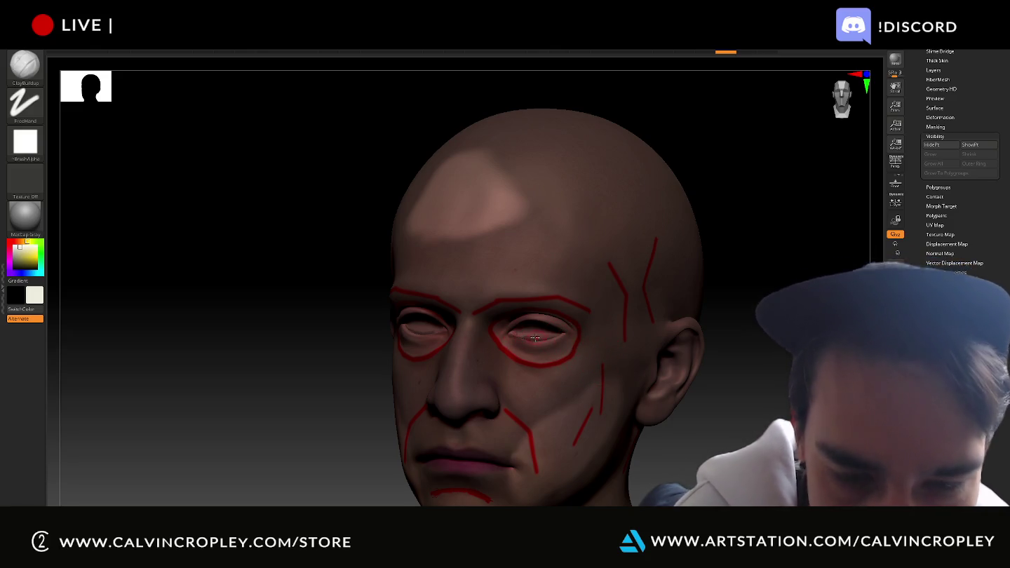
- Paint an extra mask patch on the side of the head, checking from front and below
key(ctrl)
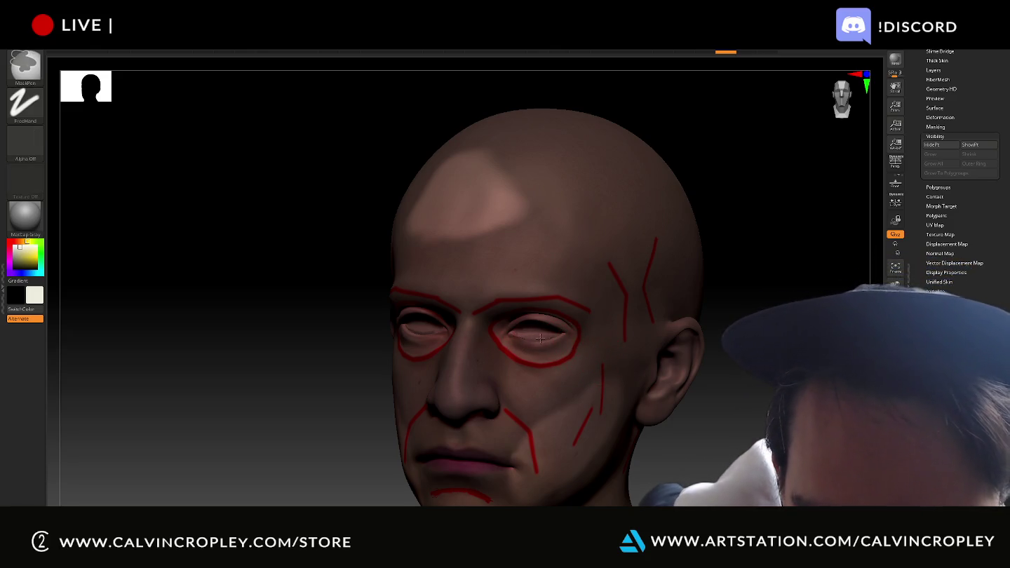
right_drag(562, 343, 522, 341)
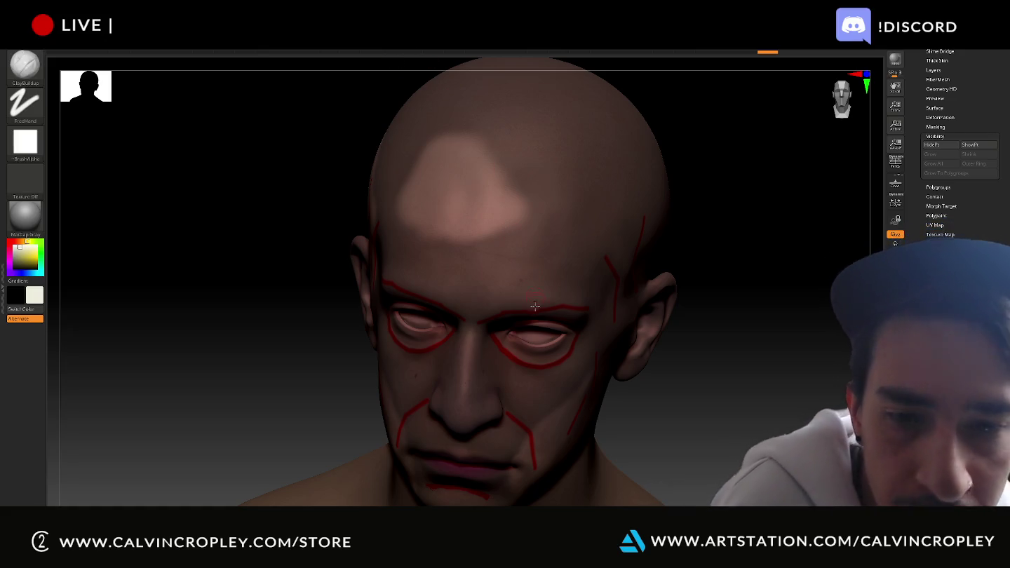
key(ctrl)
right_drag(549, 340, 553, 340)
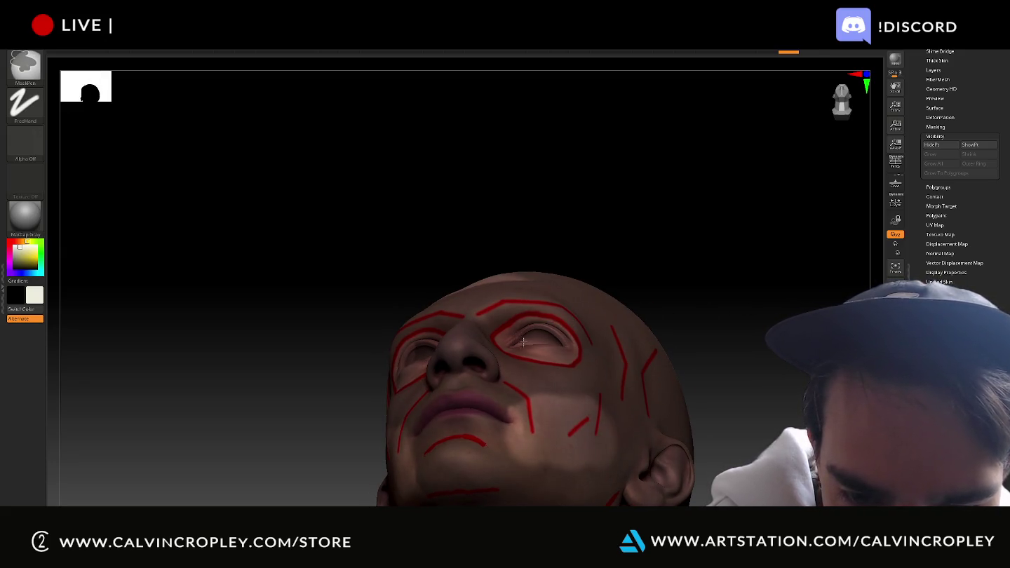
right_drag(522, 344, 420, 356)
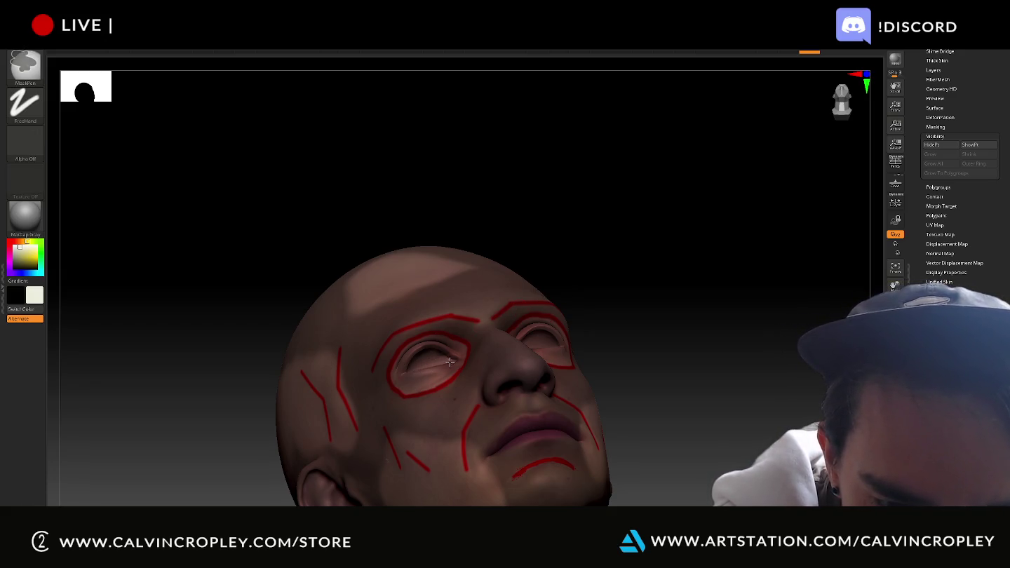
- Use HidePt to hide the crown, eye and cheek areas so the skull shows
mouse_move(586, 261)
right_down()
mouse_move(599, 291)
mouse_move(437, 373)
right_up()
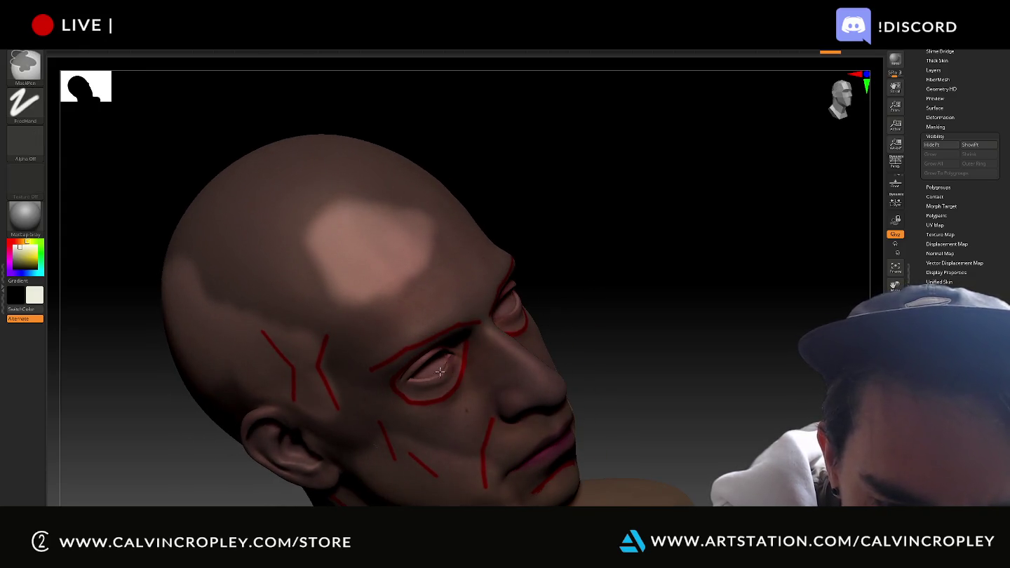
mouse_move(528, 334)
right_down()
mouse_move(606, 308)
mouse_move(480, 361)
right_up()
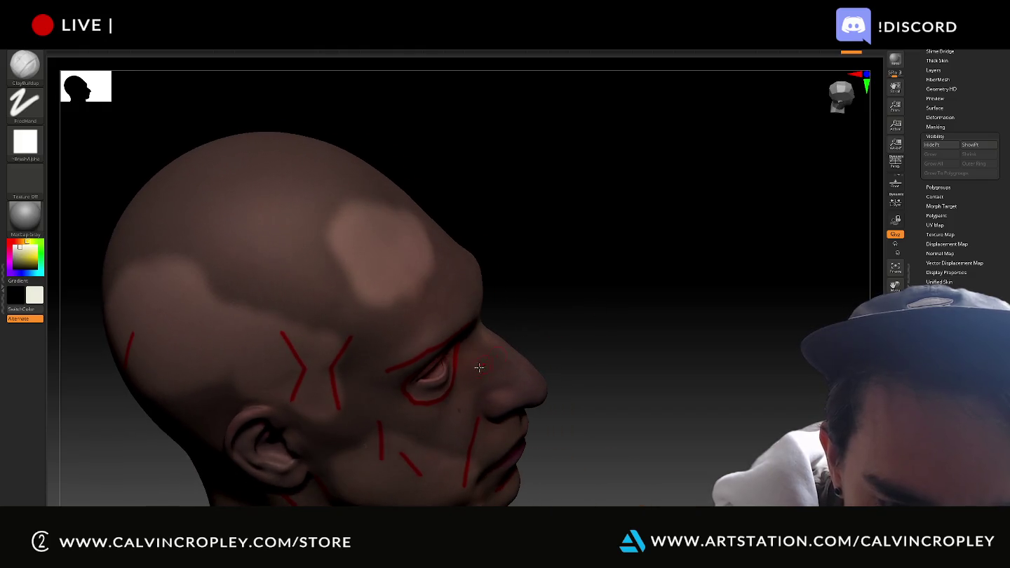
mouse_move(610, 296)
right_down()
mouse_move(597, 284)
mouse_move(604, 274)
right_up()
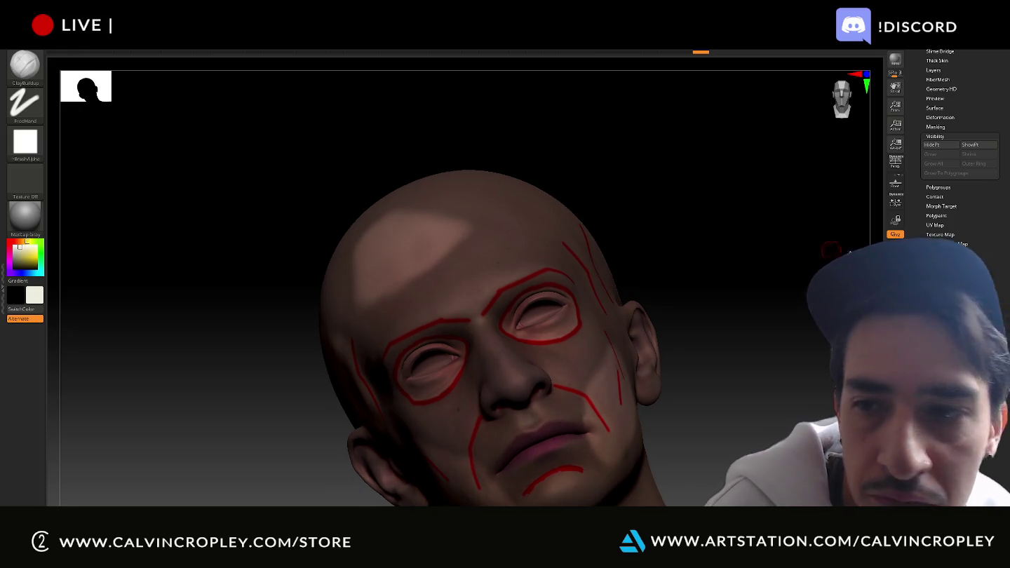
click(935, 146)
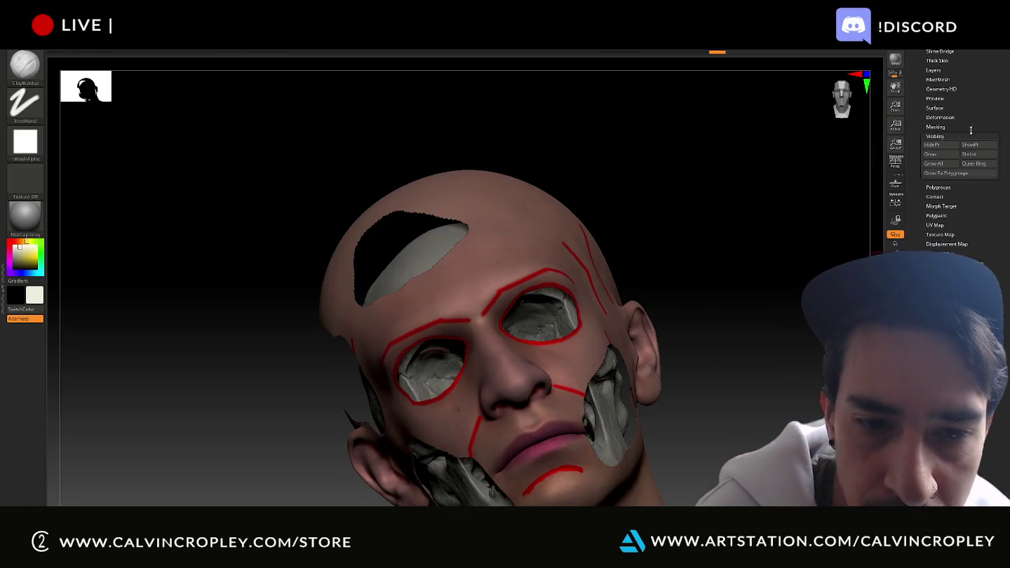
- Select the skull in the SubTool list and switch to Transpose Move with W
mouse_move(747, 294)
right_down()
mouse_move(745, 238)
mouse_move(728, 241)
mouse_move(766, 251)
mouse_move(757, 249)
right_up()
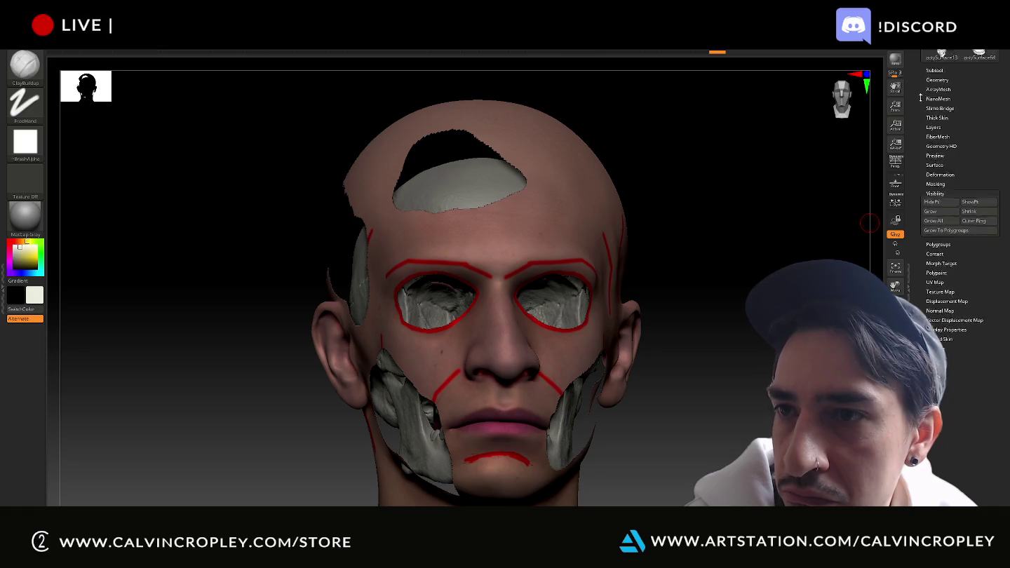
drag(911, 62, 931, 225)
click(934, 230)
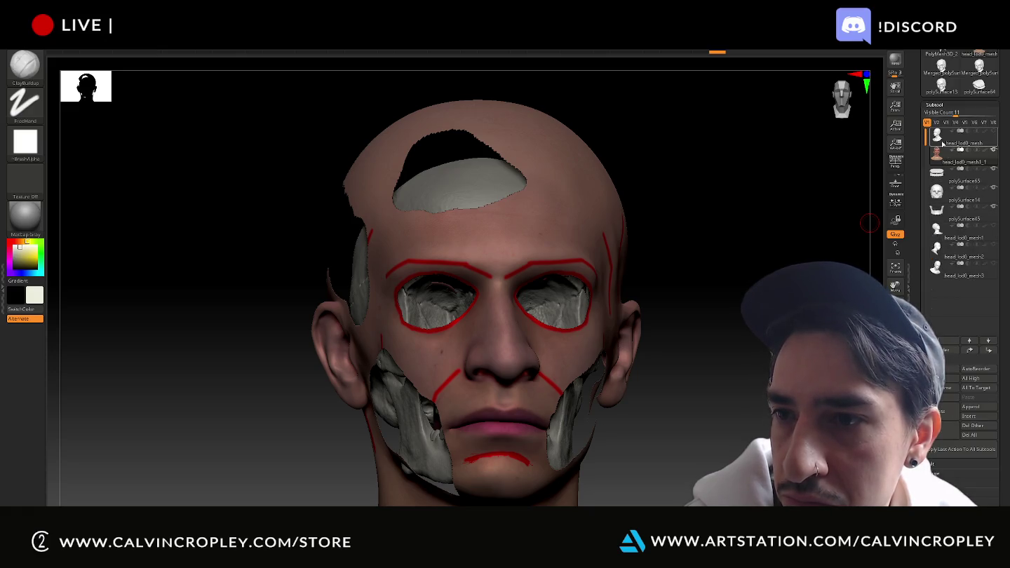
click(936, 192)
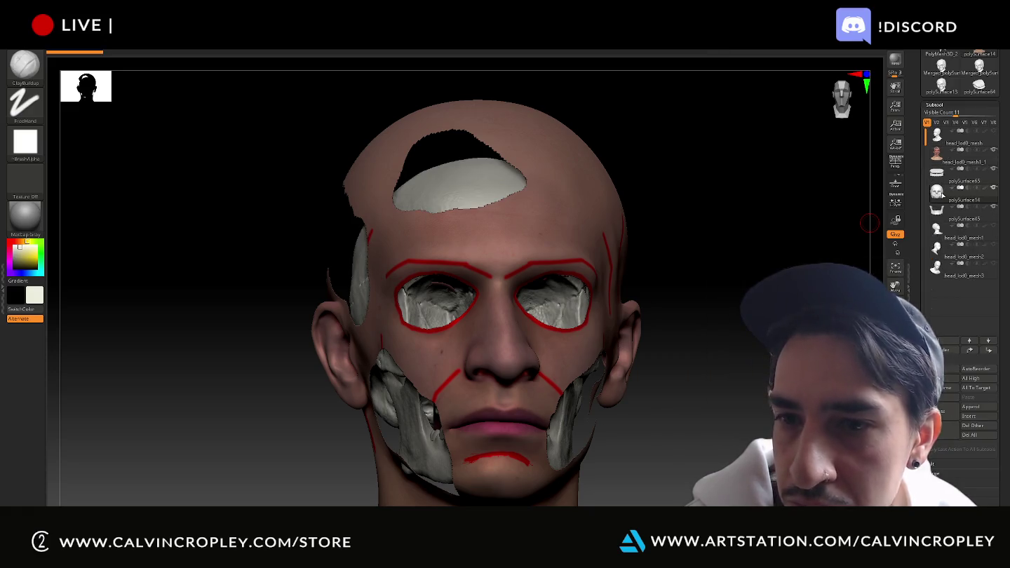
key(w)
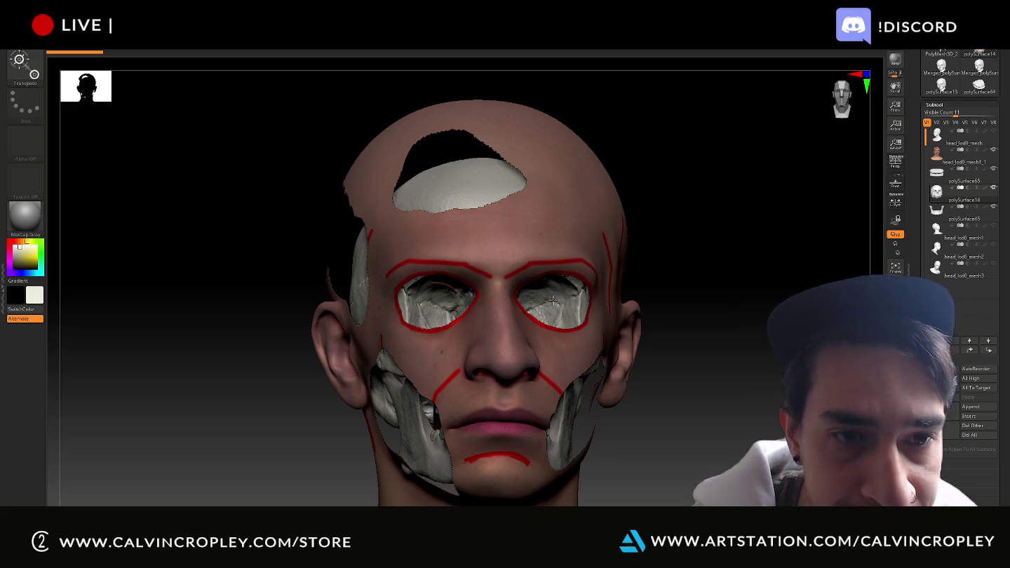
mouse_move(637, 300)
alt+mouse_down()
mouse_move(672, 314)
mouse_move(727, 423)
mouse_move(727, 325)
mouse_move(747, 277)
mouse_move(726, 204)
mouse_move(706, 347)
alt+mouse_up()
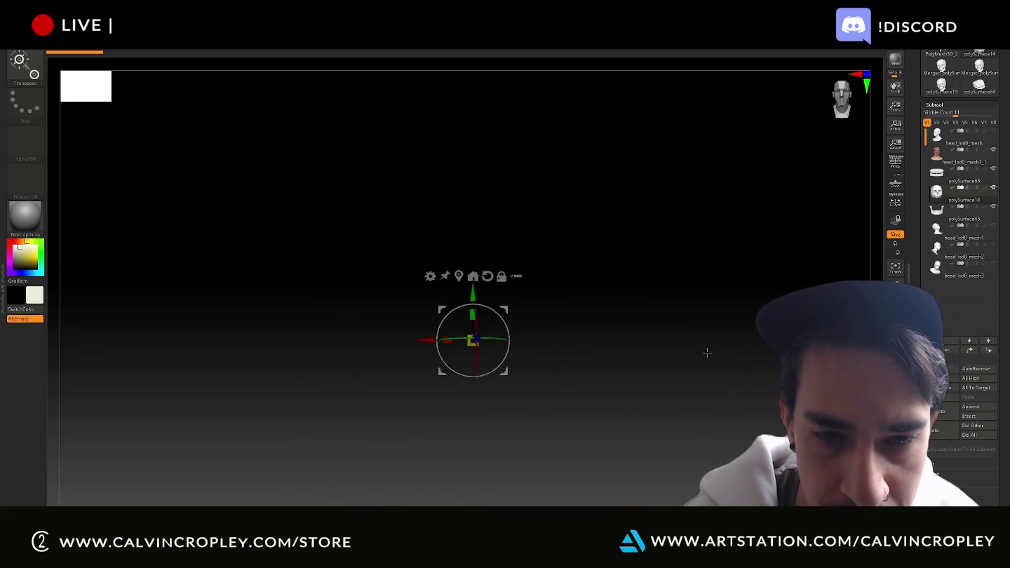
- Centre the gizmo on the unmasked mesh and lift the skull slightly along Y
click(460, 301)
mouse_move(729, 300)
alt+mouse_down()
mouse_move(721, 408)
mouse_move(806, 274)
mouse_move(805, 240)
alt+mouse_up()
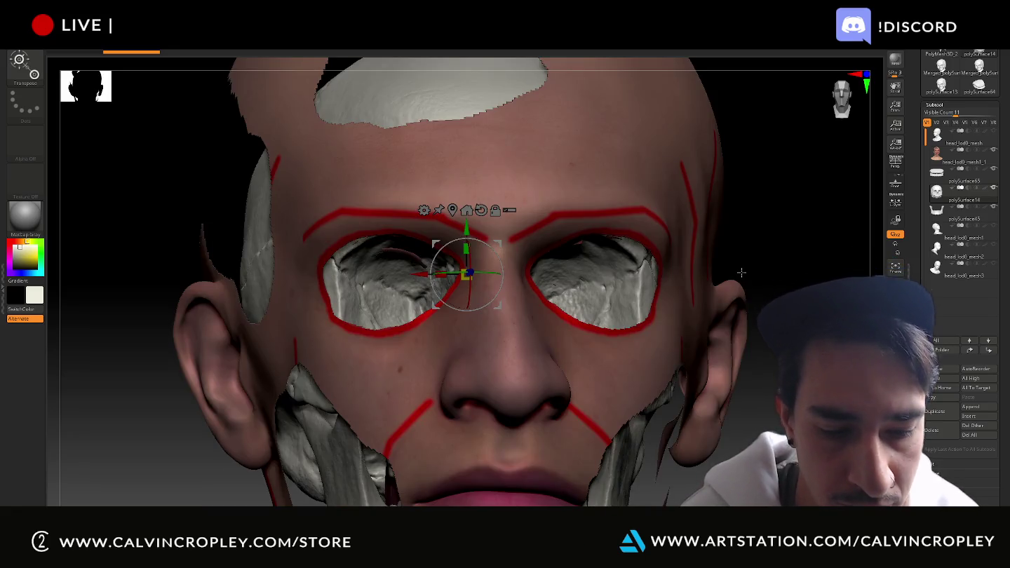
key(f)
drag(692, 286, 695, 322)
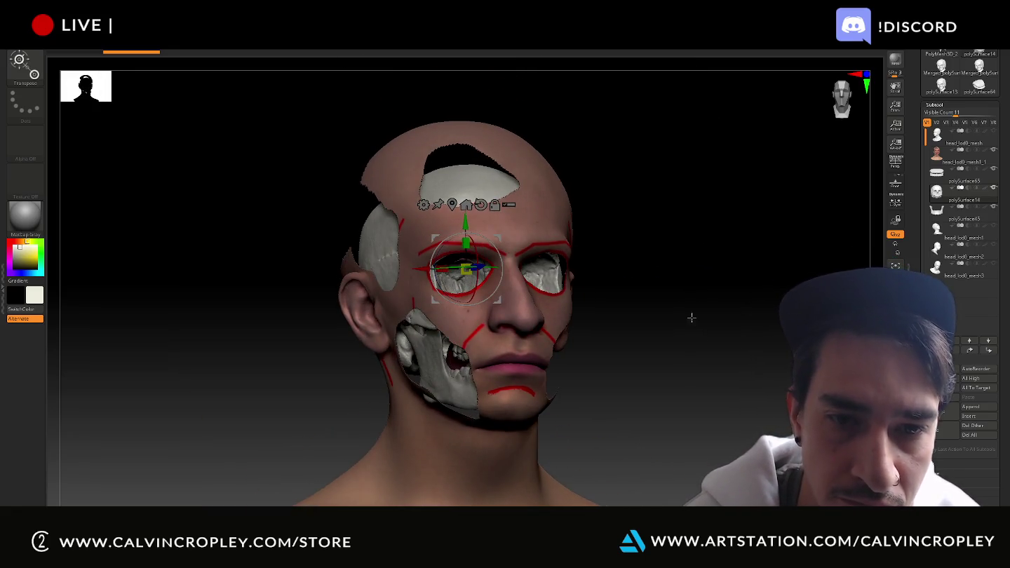
drag(468, 223, 463, 224)
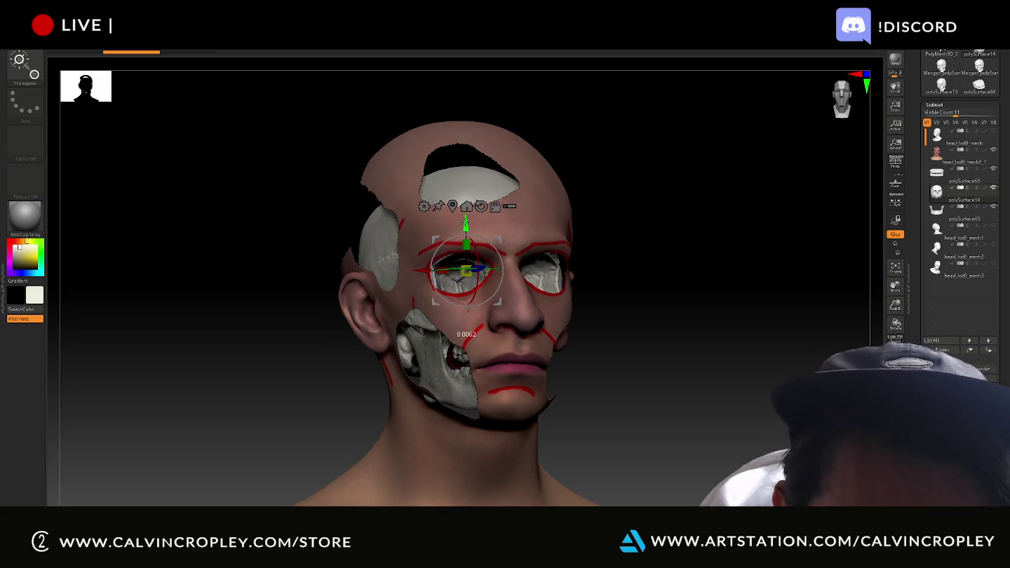
drag(764, 238, 707, 234)
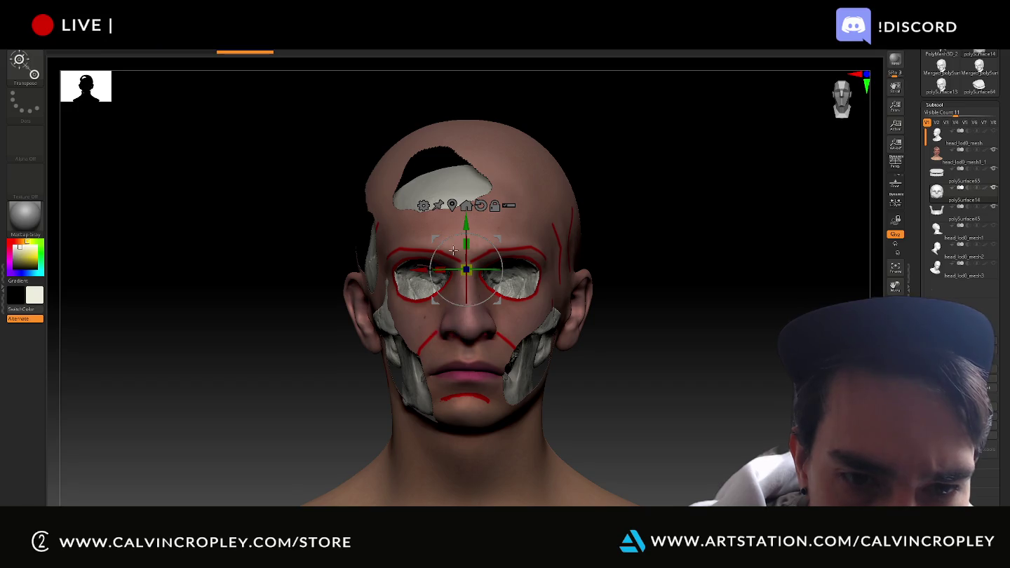
- Adjust the skull's height and depth with the gizmo's Y and Z axes
drag(464, 223, 464, 215)
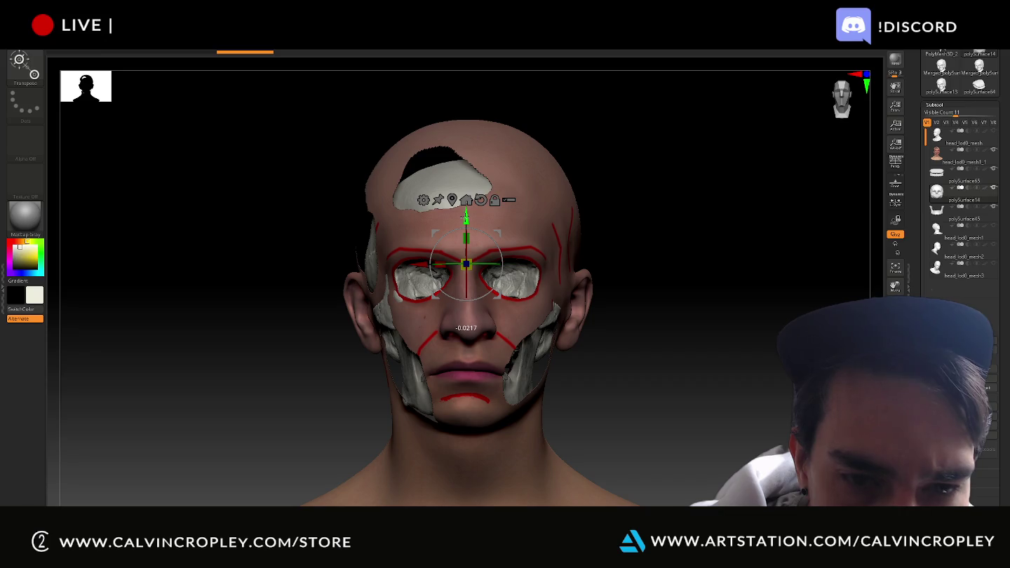
key(ctrl+z)
key(ctrl+z)
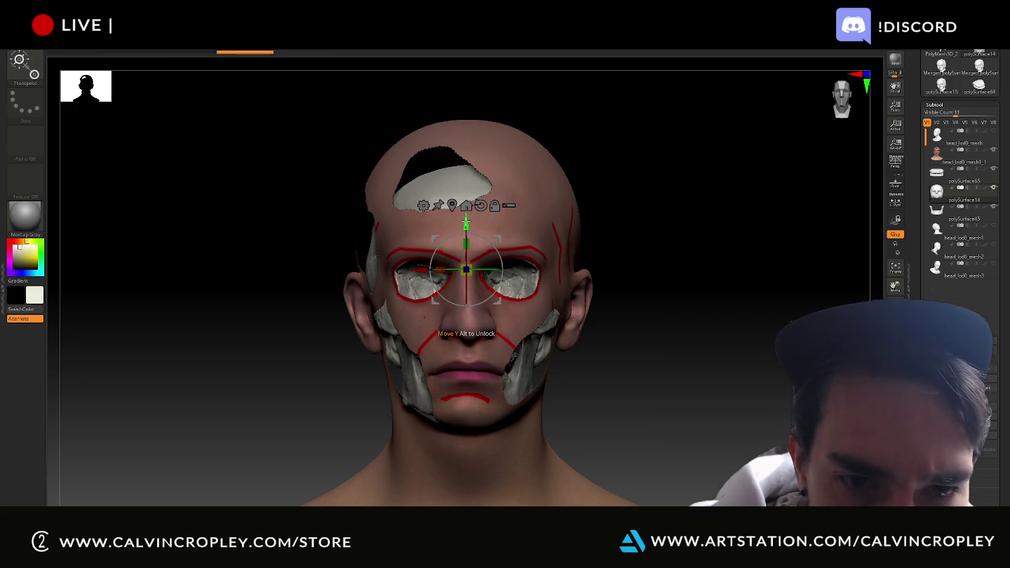
drag(464, 223, 465, 216)
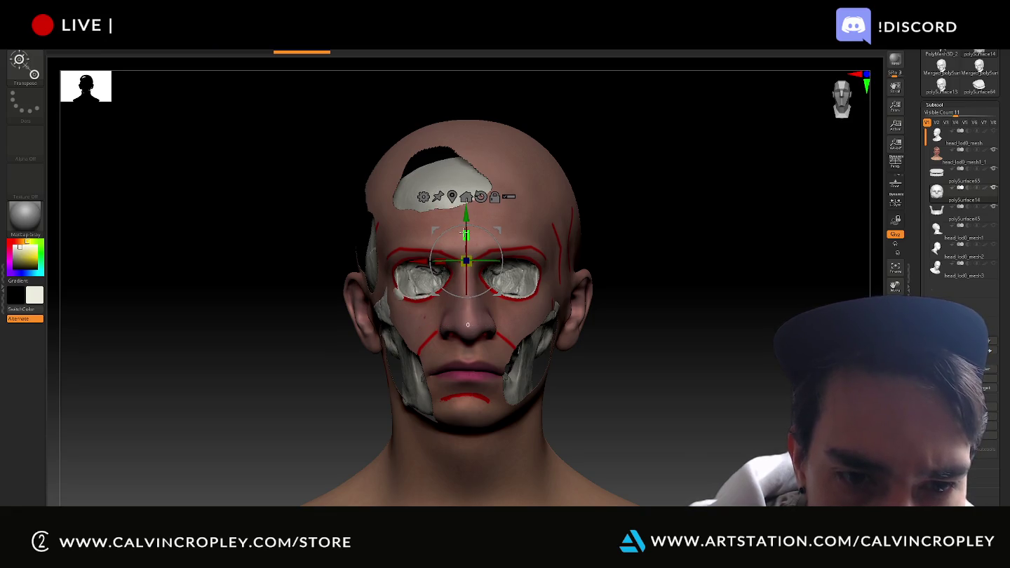
drag(465, 213, 469, 222)
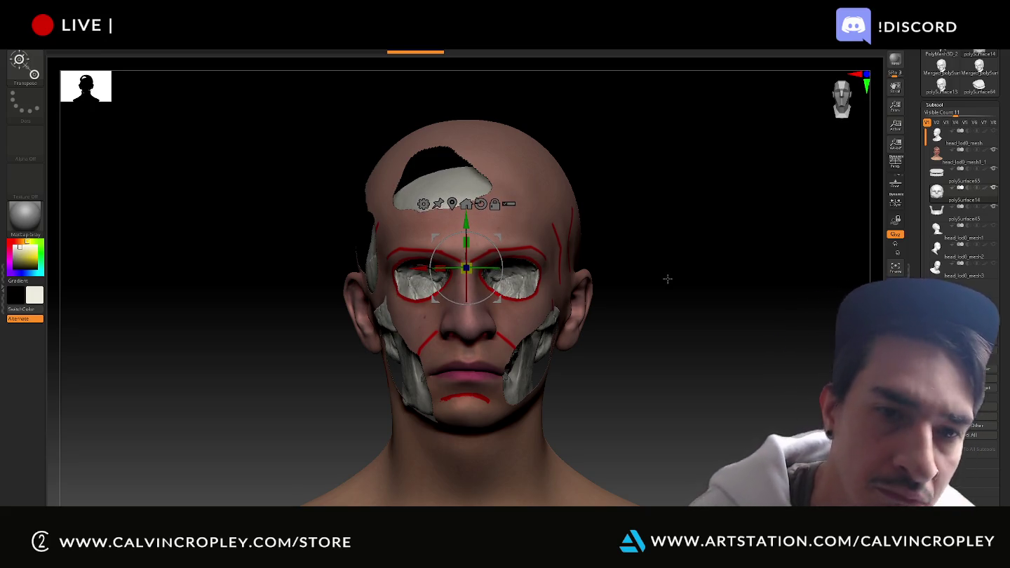
mouse_move(666, 279)
mouse_down()
mouse_move(635, 281)
mouse_move(704, 280)
mouse_move(654, 280)
mouse_move(668, 281)
mouse_move(680, 324)
mouse_move(679, 263)
mouse_move(660, 264)
mouse_move(656, 248)
mouse_move(665, 218)
mouse_up()
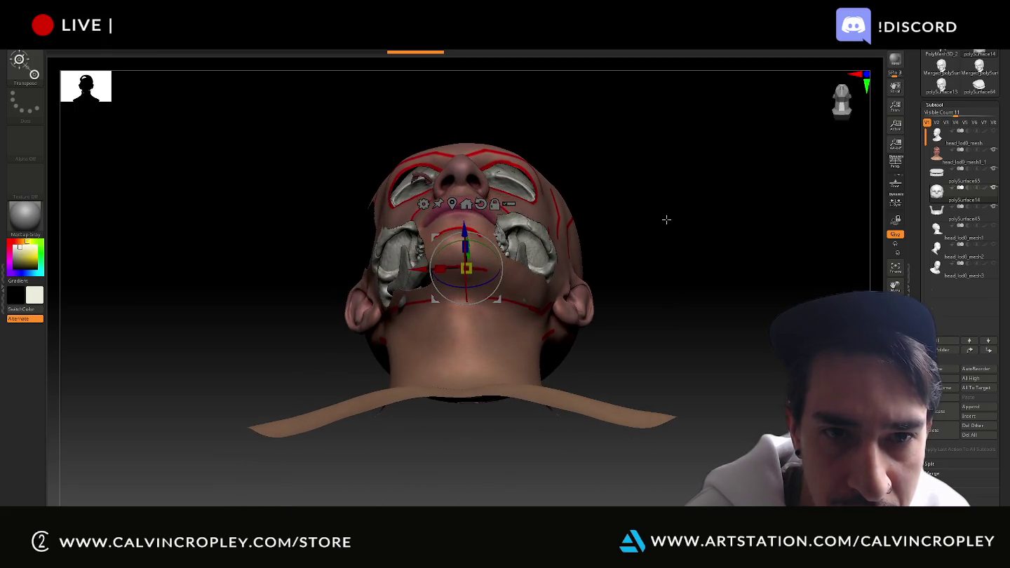
drag(464, 230, 465, 225)
- Nudge the teeth (polySurface45) and the bone piece behind the ear (polySurface14) into place
drag(631, 119, 645, 176)
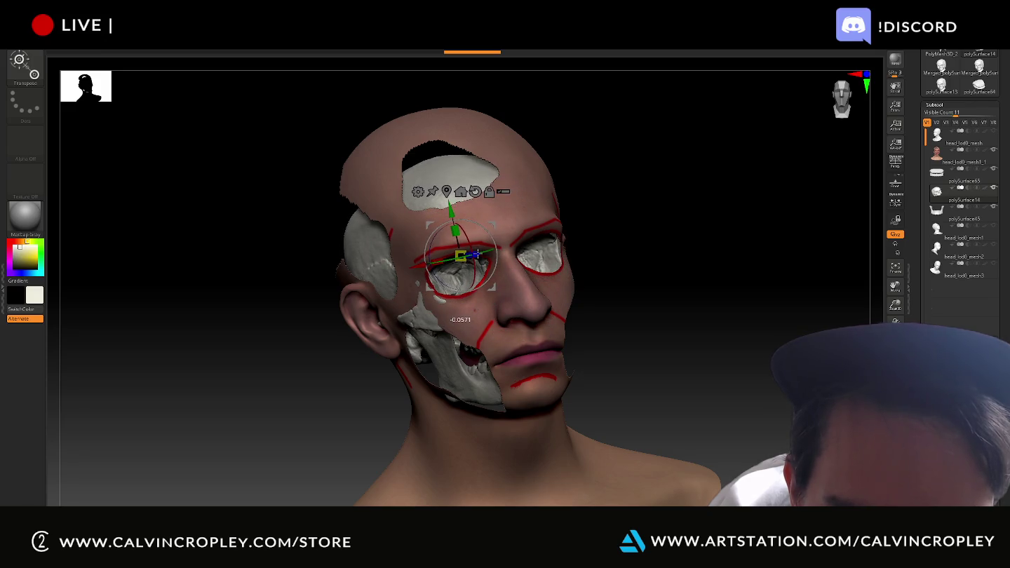
mouse_move(670, 253)
mouse_down()
mouse_move(653, 246)
mouse_move(647, 262)
mouse_move(628, 265)
mouse_up()
mouse_move(828, 253)
mouse_down()
mouse_move(791, 275)
mouse_move(736, 287)
mouse_up()
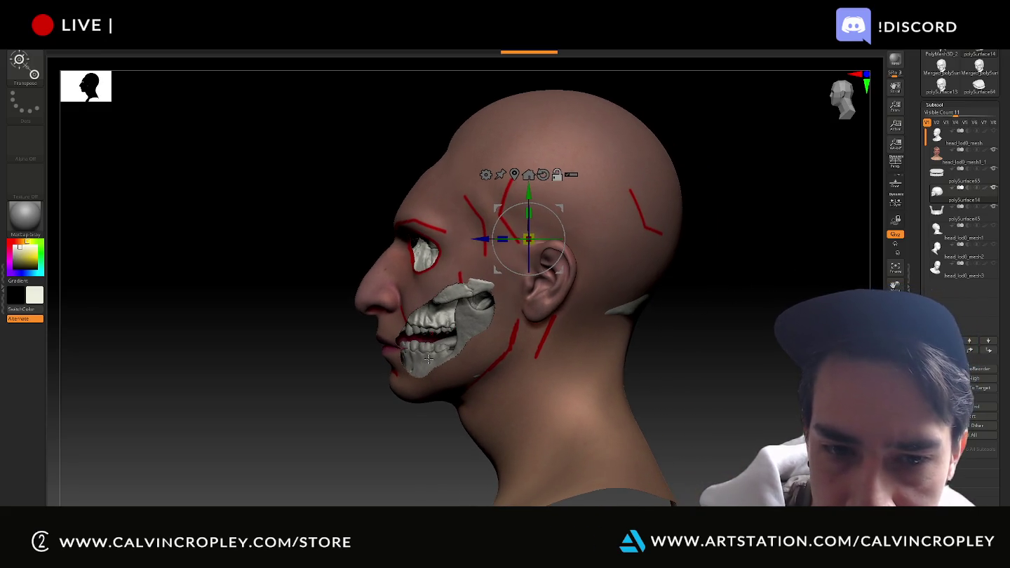
alt+click(449, 326)
drag(456, 309, 455, 307)
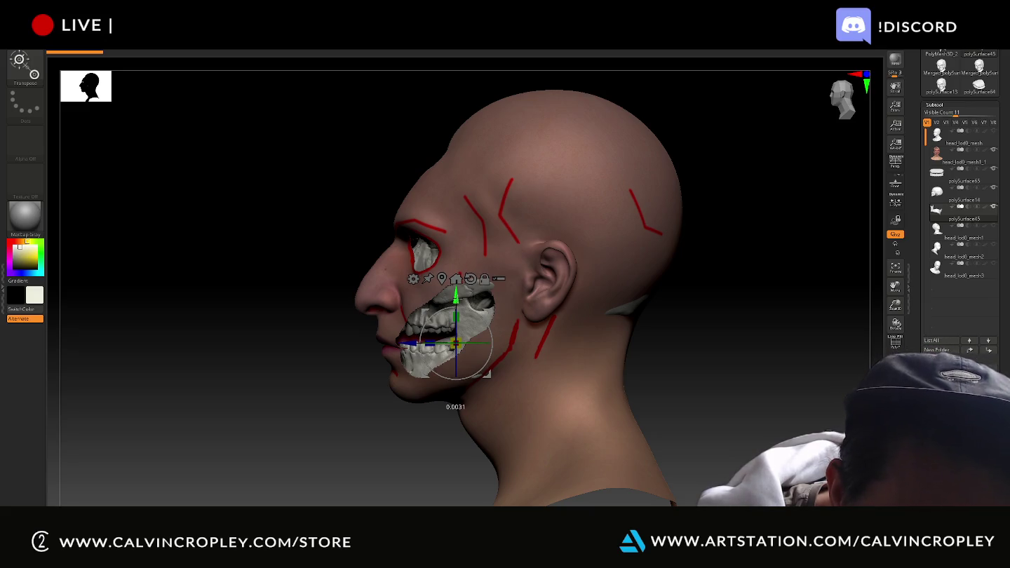
alt+click(468, 293)
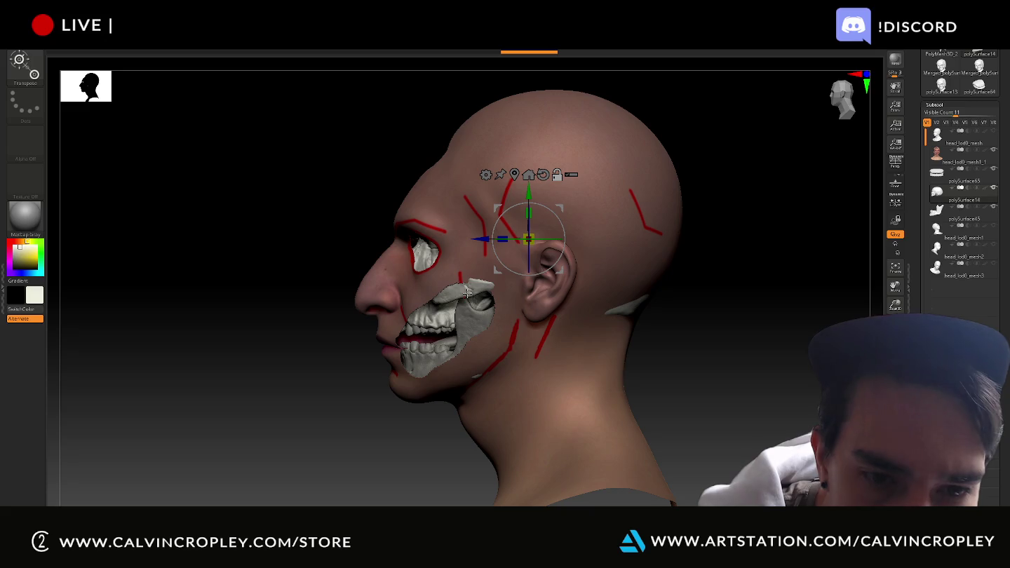
drag(530, 192, 528, 202)
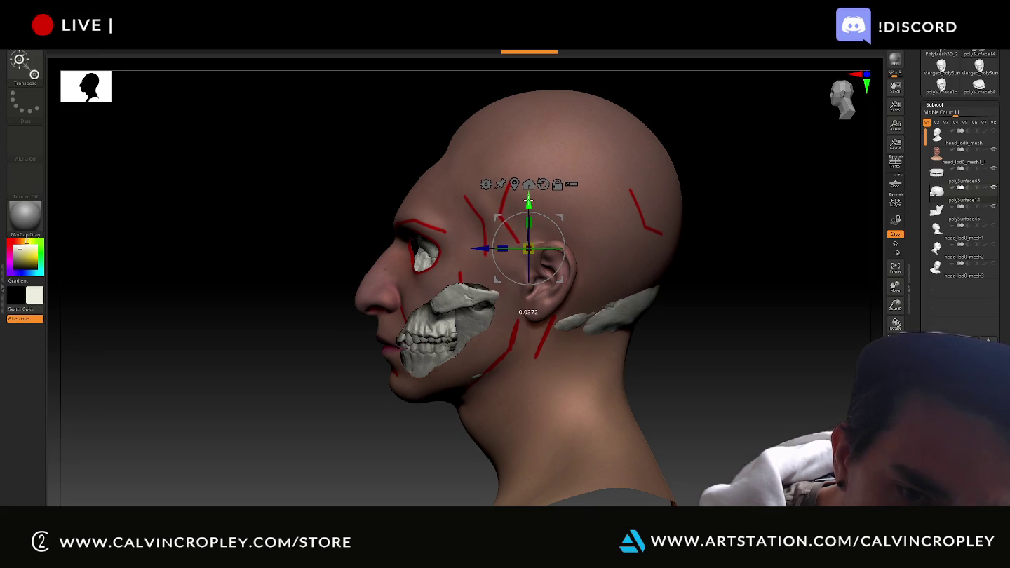
mouse_move(305, 191)
mouse_down()
mouse_move(344, 202)
mouse_move(252, 281)
mouse_up()
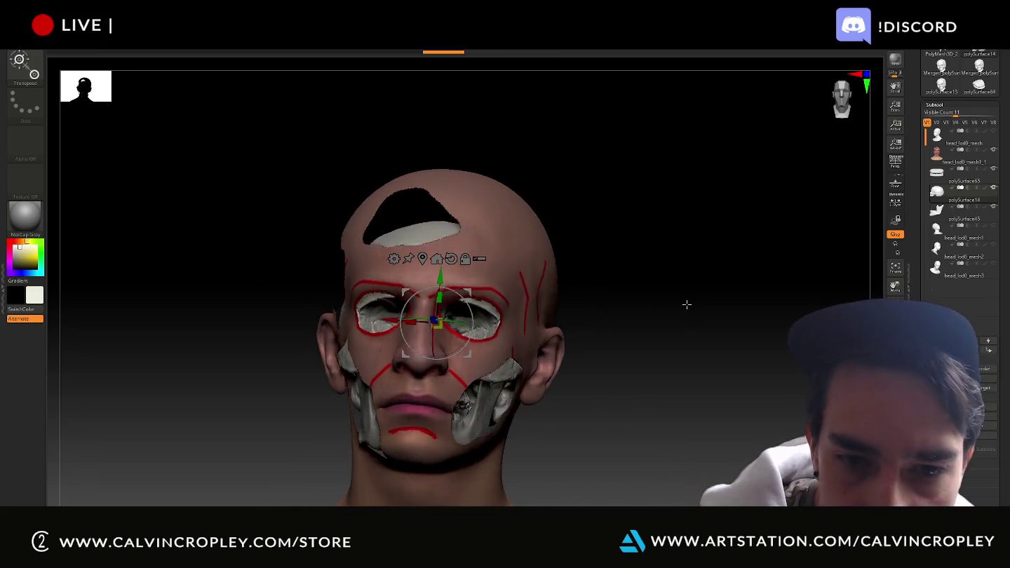
- Switch to the Move Topological brush and size it around the eye
key(b)
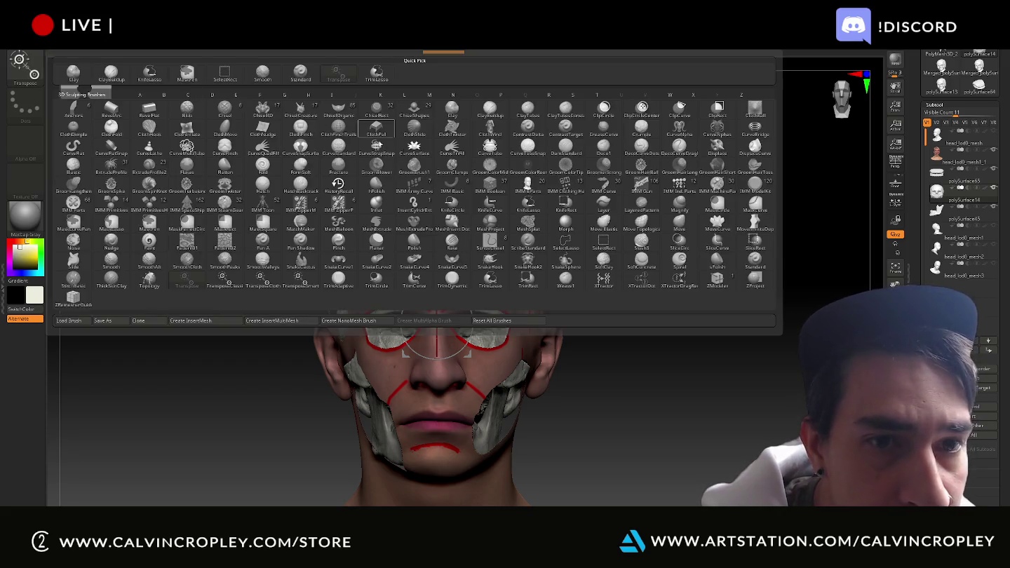
click(641, 225)
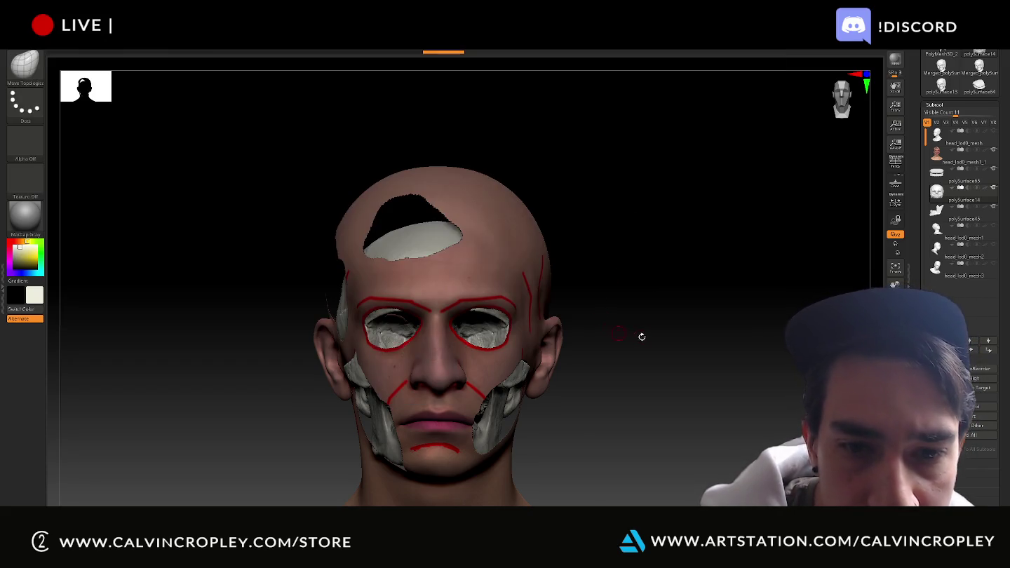
drag(638, 336, 638, 318)
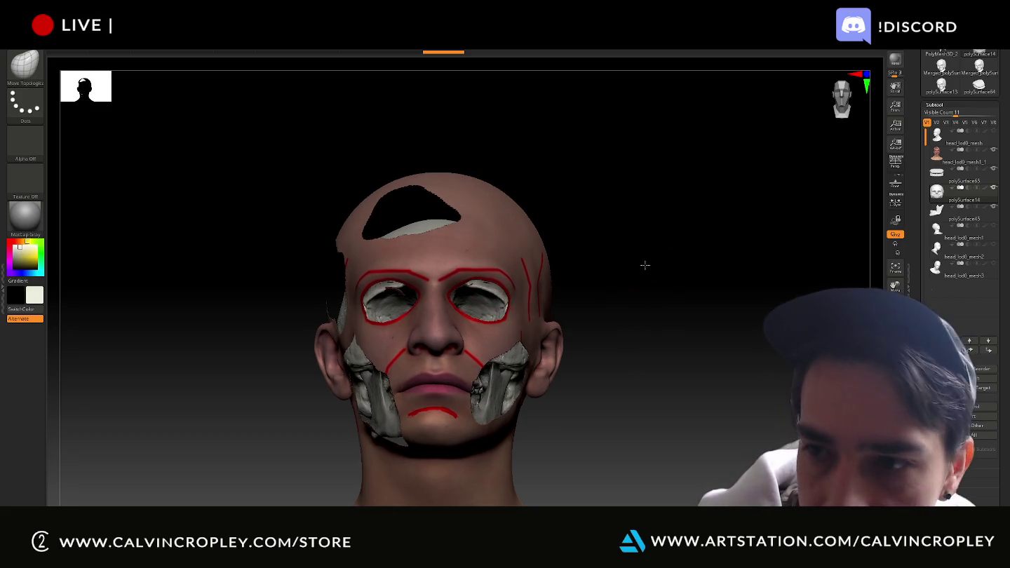
drag(644, 263, 646, 277)
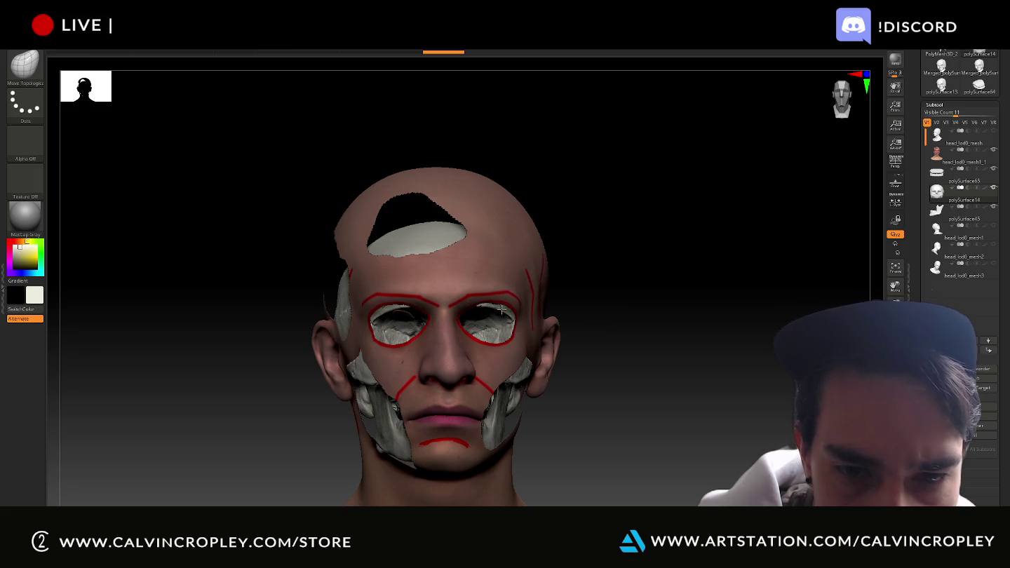
key(shift)
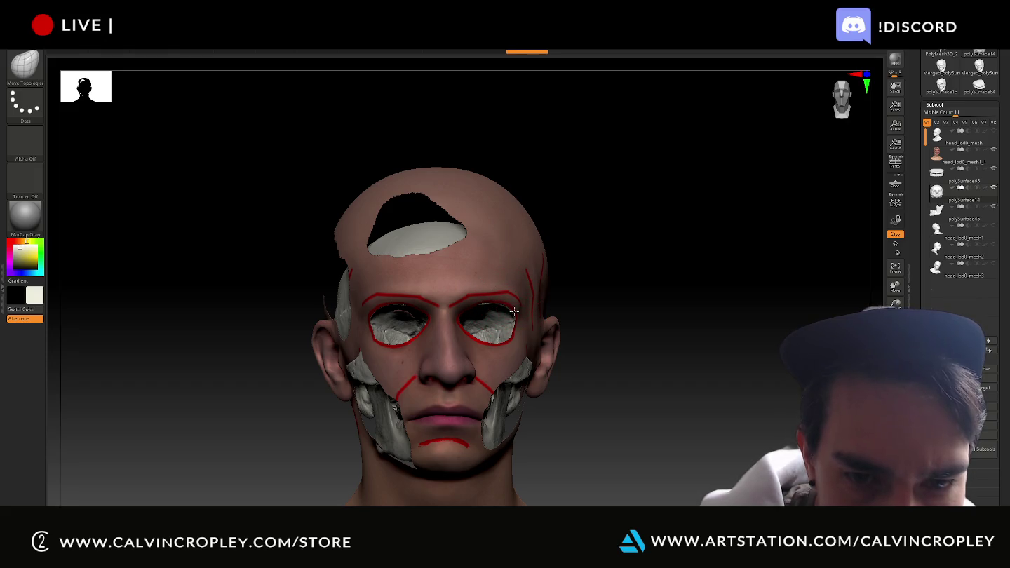
mouse_move(660, 313)
mouse_down()
mouse_move(690, 350)
mouse_move(678, 323)
mouse_move(653, 309)
mouse_move(658, 336)
mouse_move(646, 351)
mouse_move(666, 320)
mouse_up()
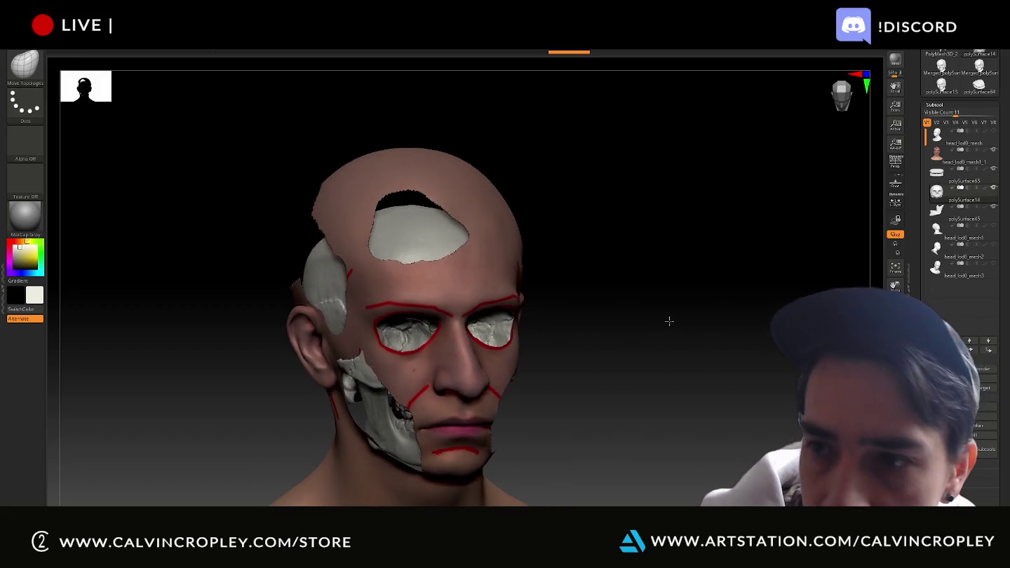
- View the skull alone with Solo from the front, then turn Solo off
click(895, 243)
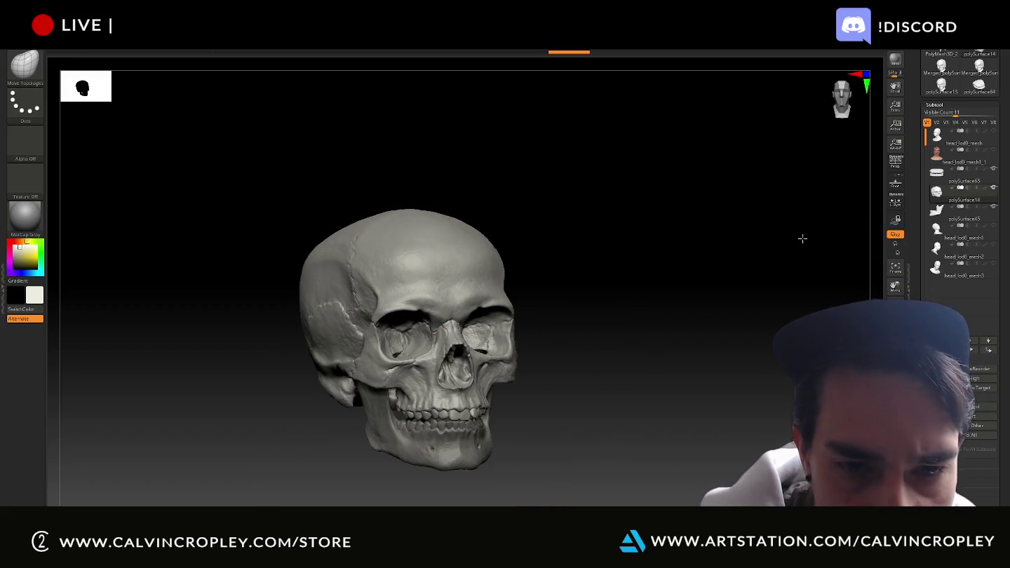
shift+drag(800, 237, 793, 237)
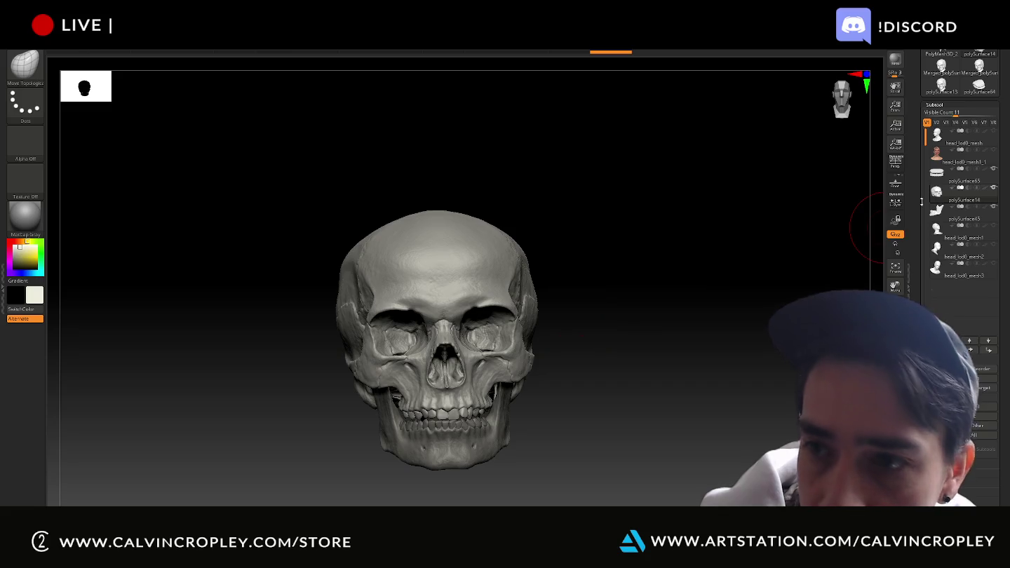
click(895, 242)
mouse_move(722, 294)
mouse_down()
mouse_move(707, 301)
mouse_move(660, 289)
mouse_move(653, 329)
mouse_up()
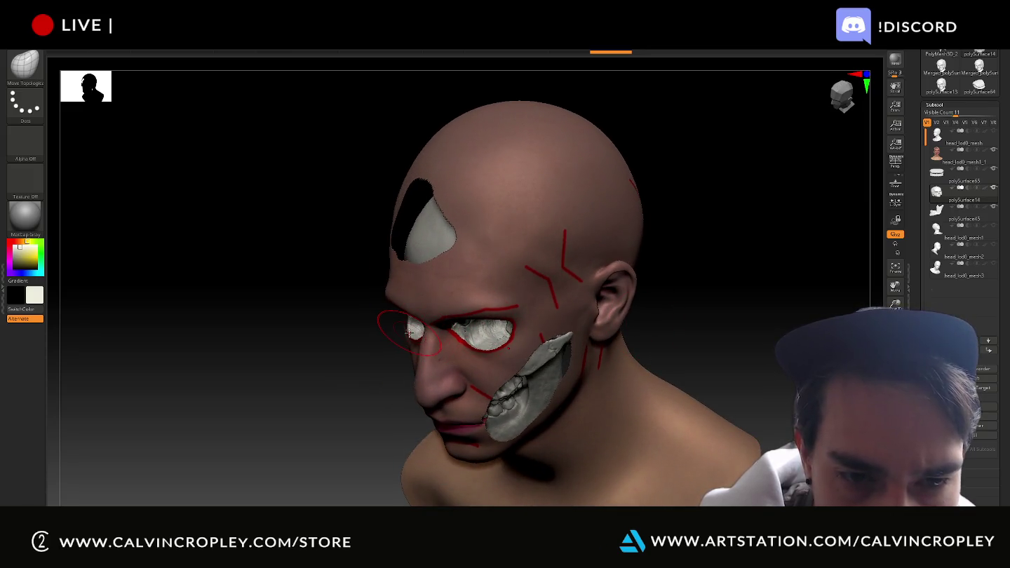
- Check the skull fit from front, three-quarter and side views, then select jaw piece polySurface14
drag(367, 337, 527, 338)
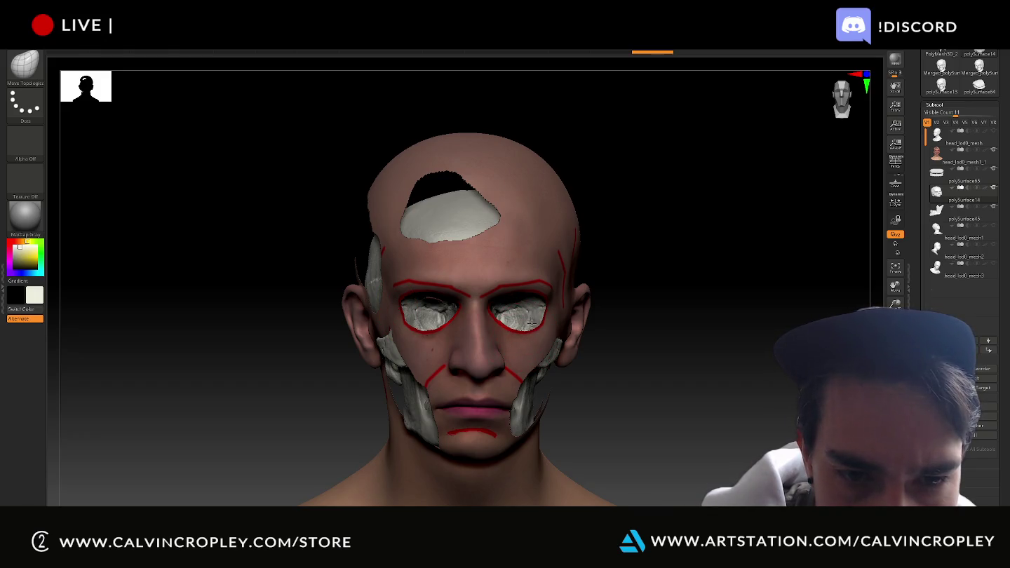
mouse_move(670, 360)
mouse_down()
mouse_move(665, 349)
mouse_move(673, 355)
mouse_up()
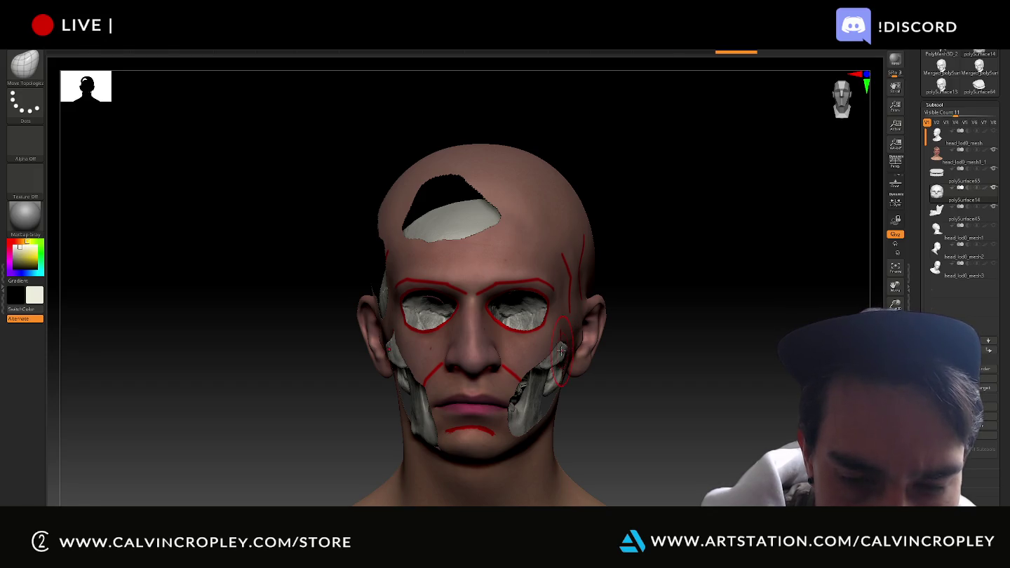
mouse_move(654, 373)
mouse_down()
mouse_move(703, 379)
mouse_move(692, 383)
mouse_move(697, 413)
mouse_up()
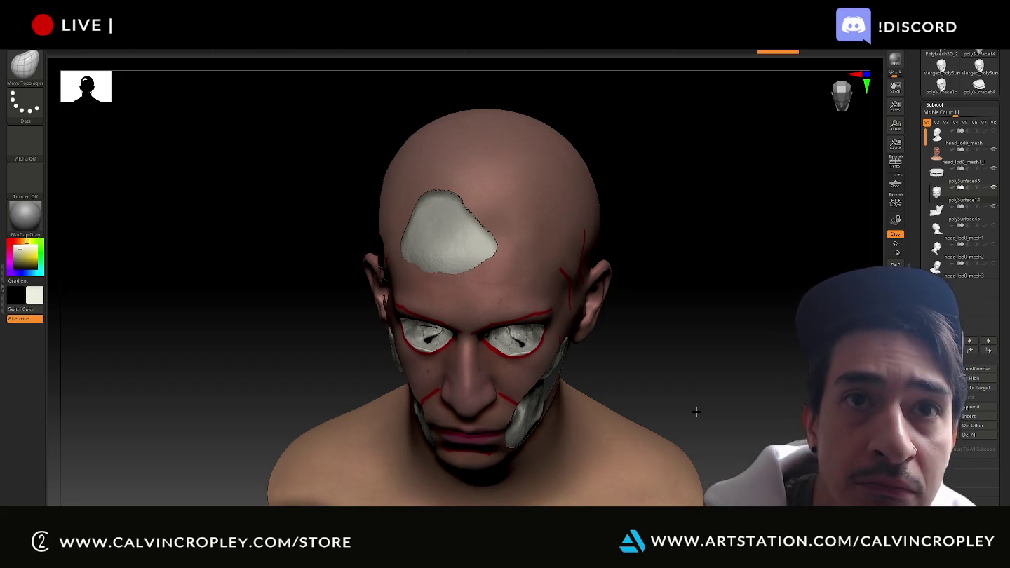
drag(678, 365, 379, 347)
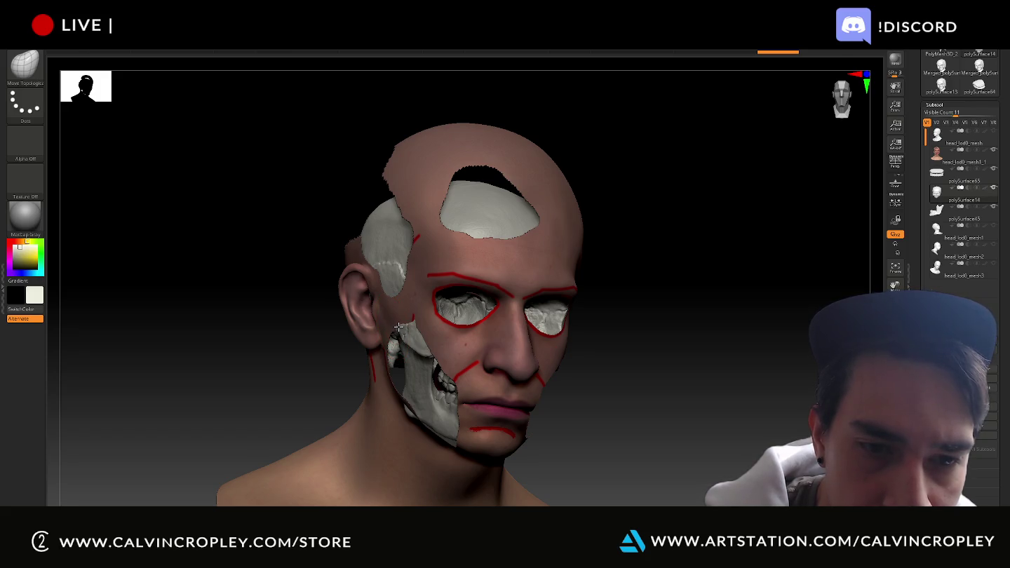
drag(694, 393, 357, 347)
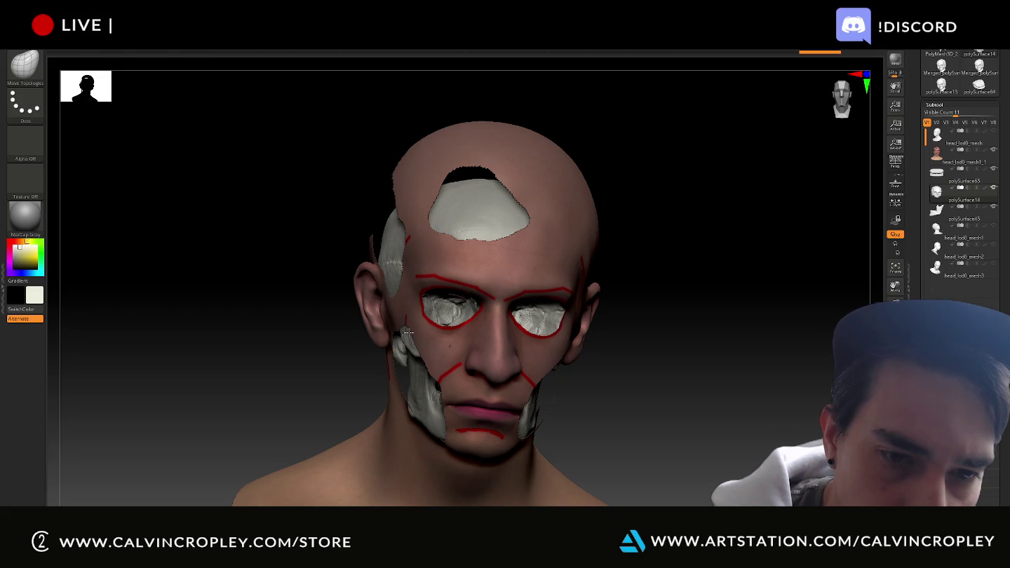
mouse_move(690, 362)
mouse_down()
mouse_move(699, 320)
mouse_move(719, 351)
mouse_move(712, 306)
mouse_up()
alt+click(416, 397)
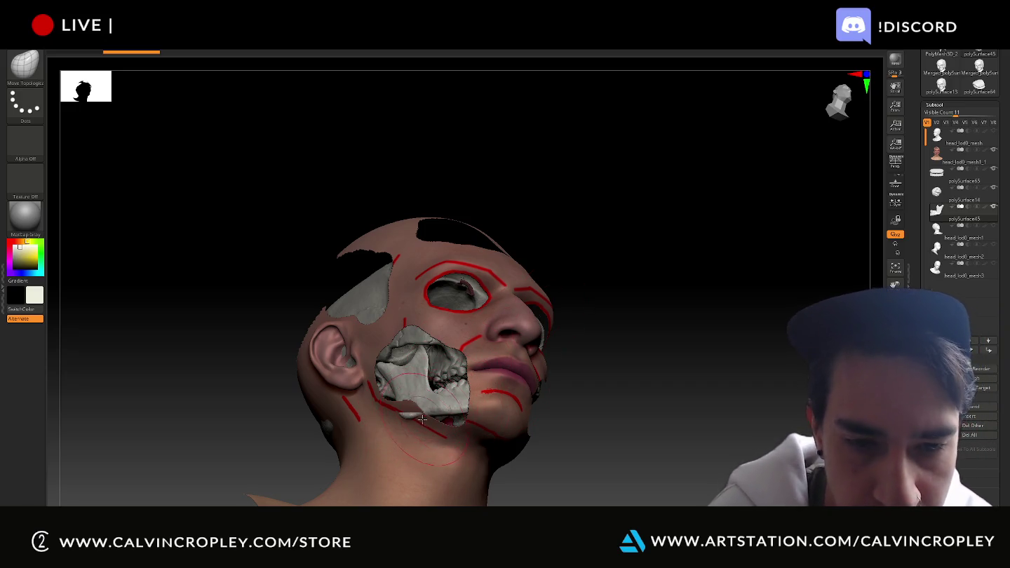
mouse_move(635, 419)
mouse_down()
mouse_move(610, 403)
mouse_move(502, 454)
mouse_move(399, 420)
mouse_up()
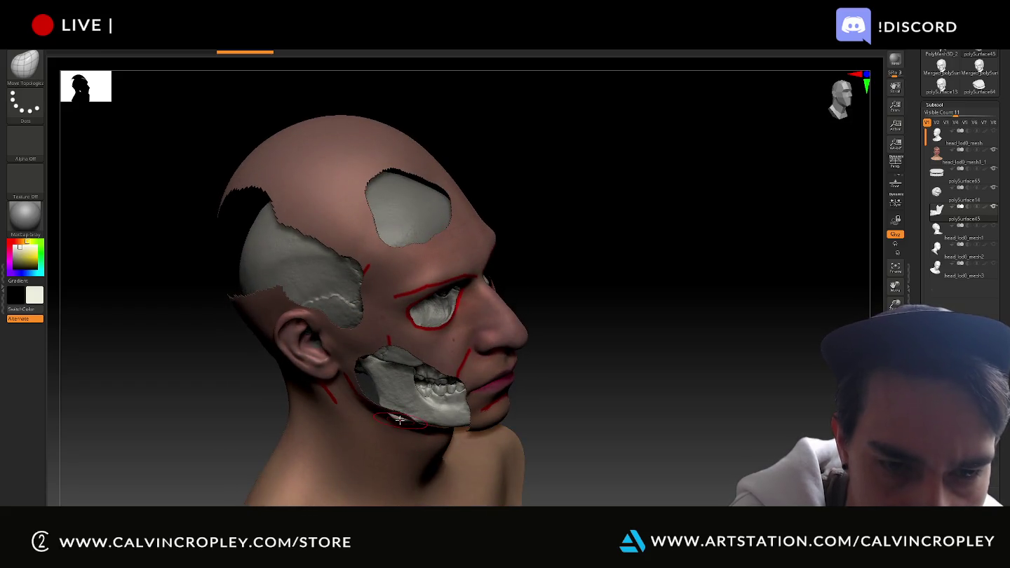
mouse_move(410, 411)
mouse_down()
mouse_move(564, 393)
mouse_move(604, 372)
mouse_move(592, 399)
mouse_up()
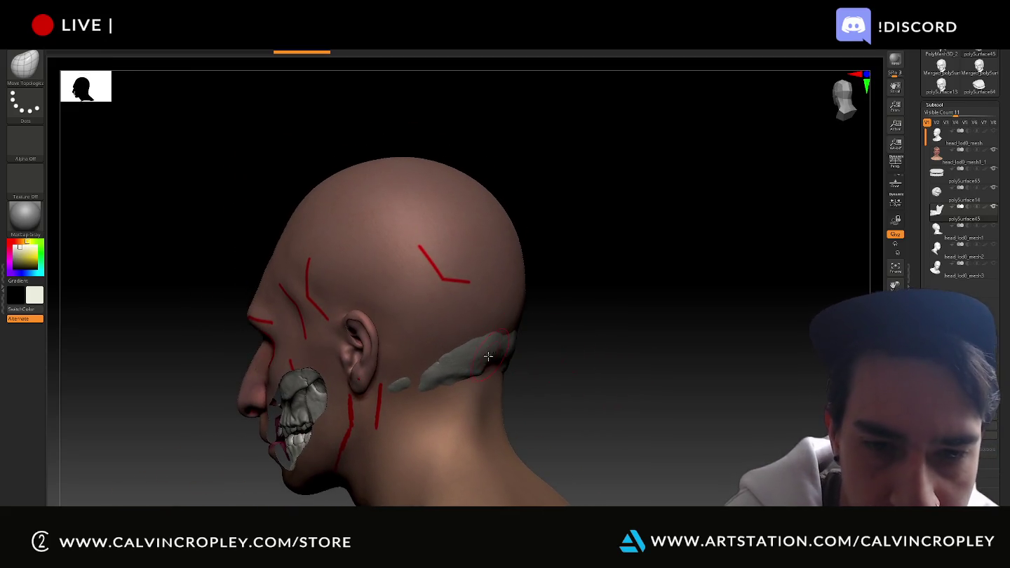
- Enlarge the brush, select neck piece polySurface65, and push it under the neck skin
key(bracketright)
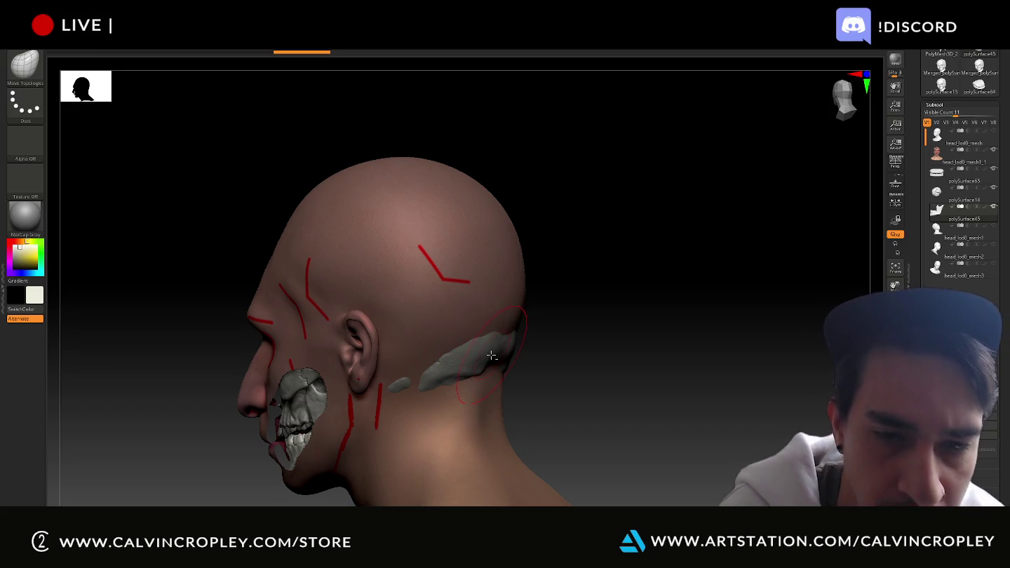
alt+click(492, 354)
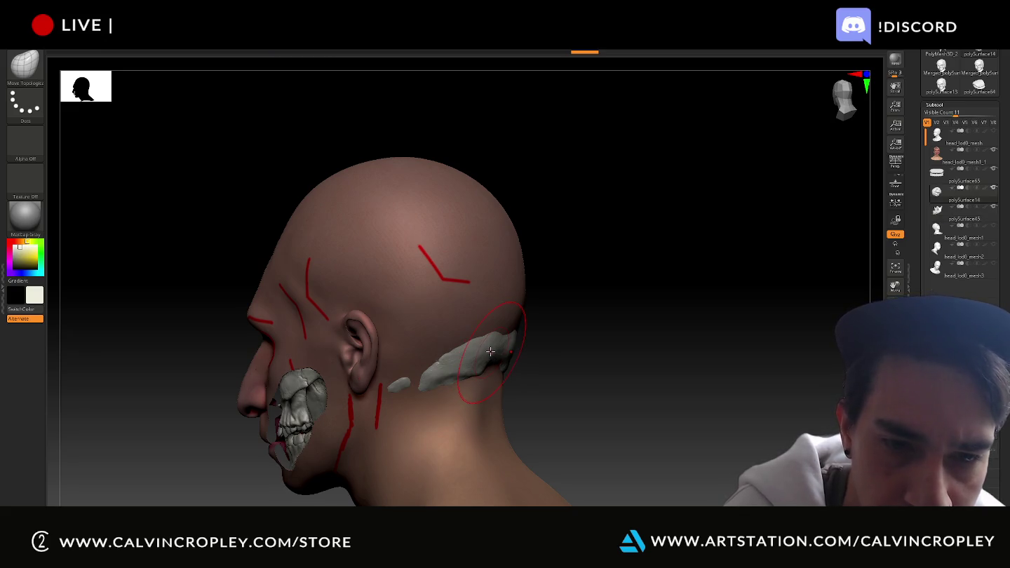
drag(488, 350, 461, 353)
right_drag(506, 345, 567, 362)
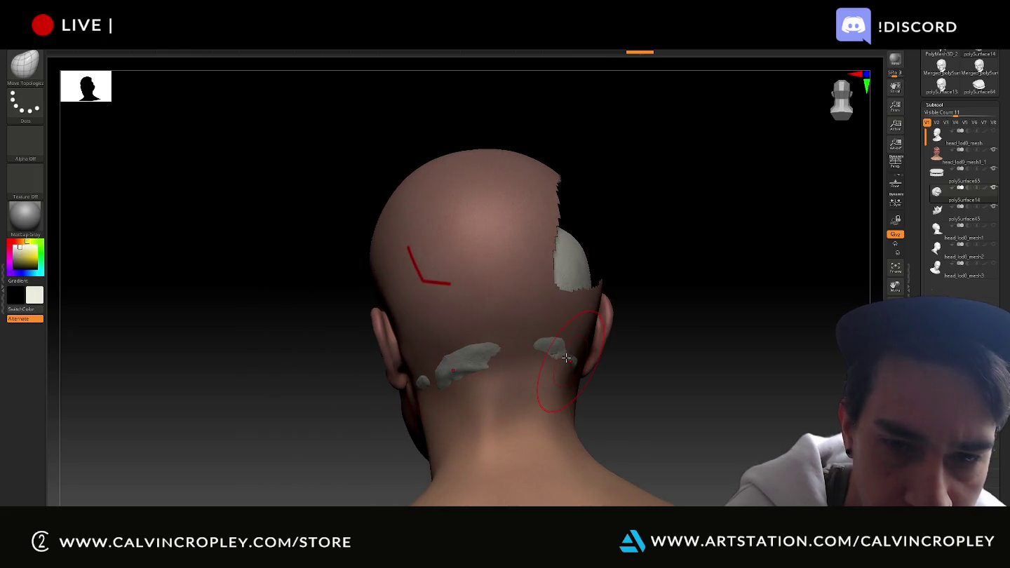
drag(565, 359, 565, 357)
right_drag(387, 420, 503, 406)
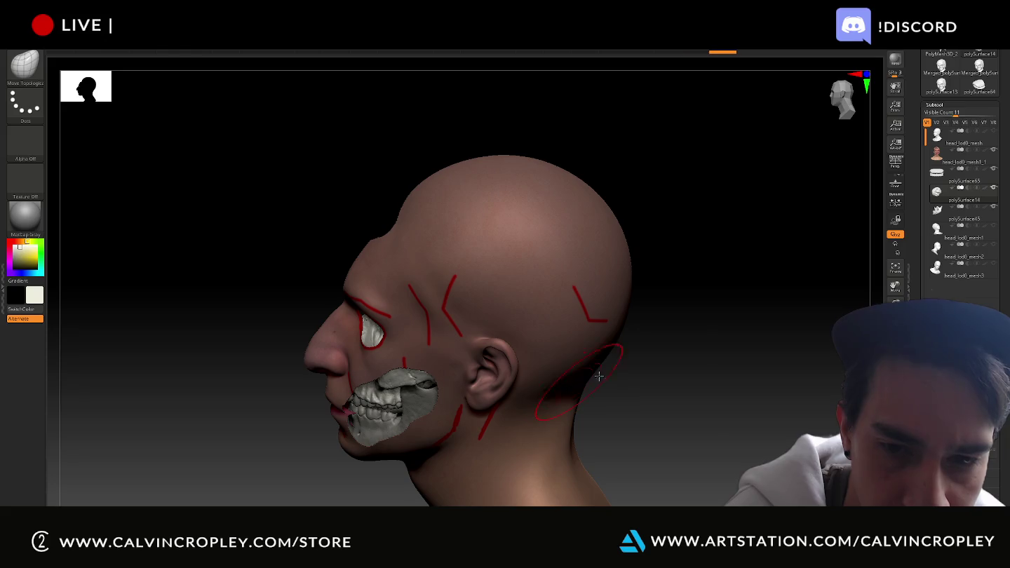
mouse_move(726, 356)
right_down()
mouse_move(668, 364)
mouse_move(792, 294)
mouse_move(726, 334)
mouse_move(733, 350)
right_up()
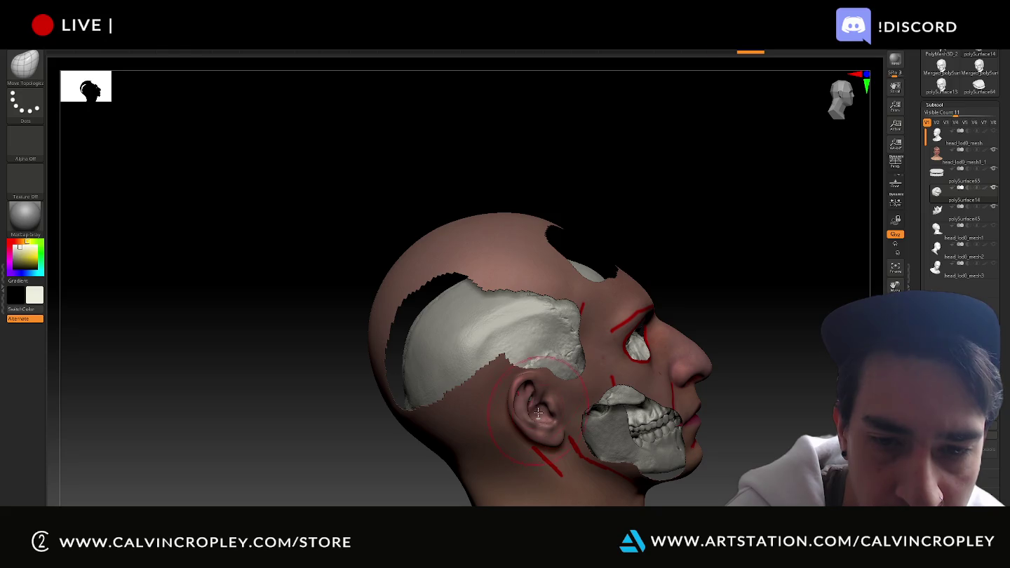
mouse_move(615, 225)
right_down()
mouse_move(716, 236)
mouse_move(633, 237)
mouse_move(638, 224)
mouse_move(702, 228)
mouse_move(775, 176)
mouse_move(728, 199)
mouse_move(741, 205)
right_up()
click(640, 226)
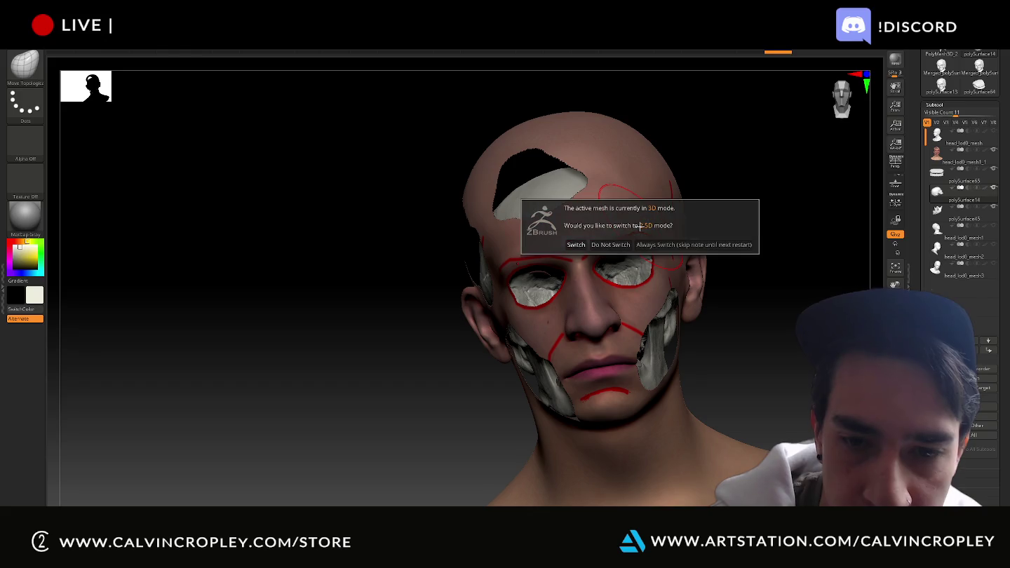
- Keep the mesh in 3D, then rotate the skull slightly and move it back along Z
click(609, 244)
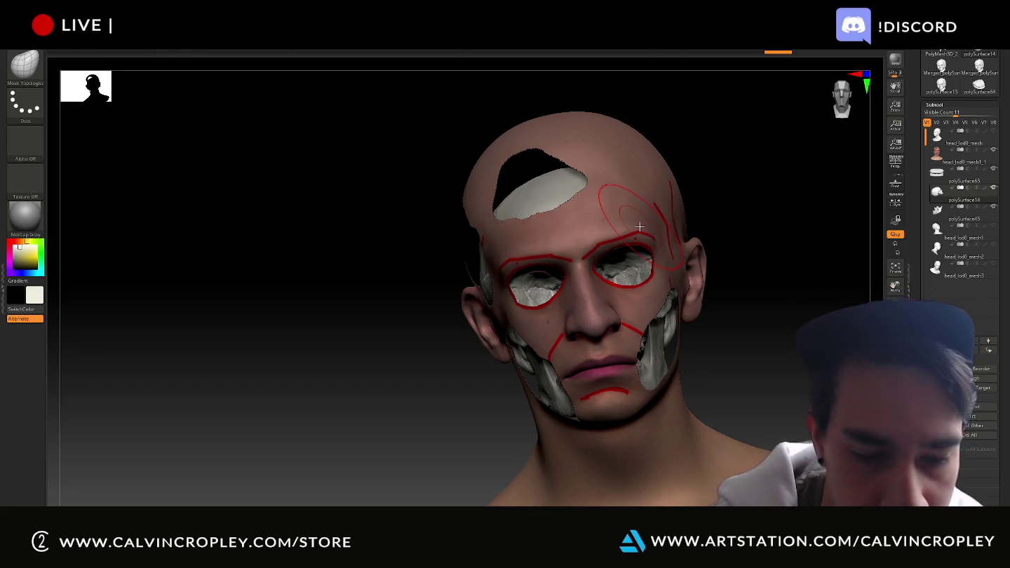
key(w)
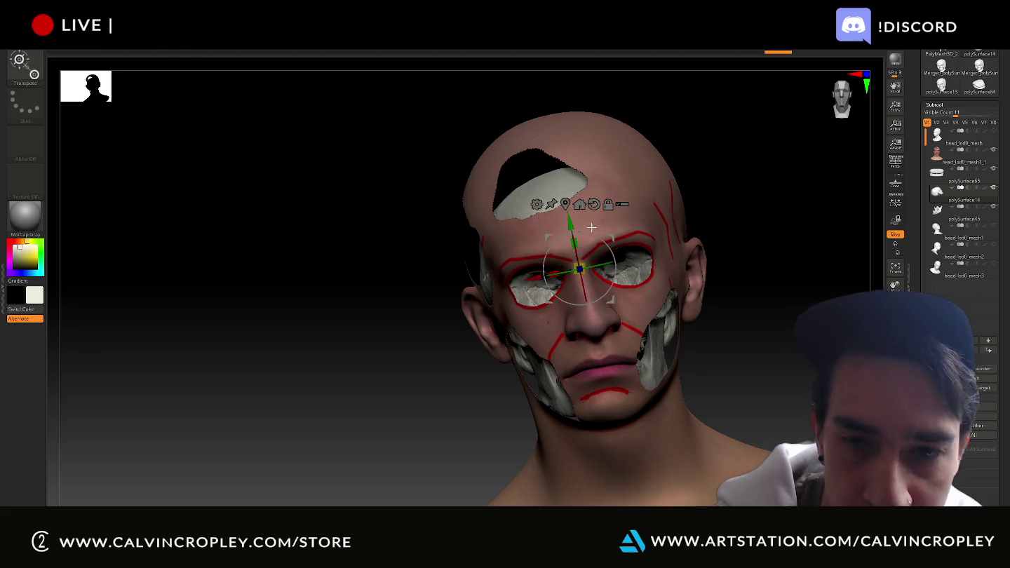
drag(573, 242, 566, 205)
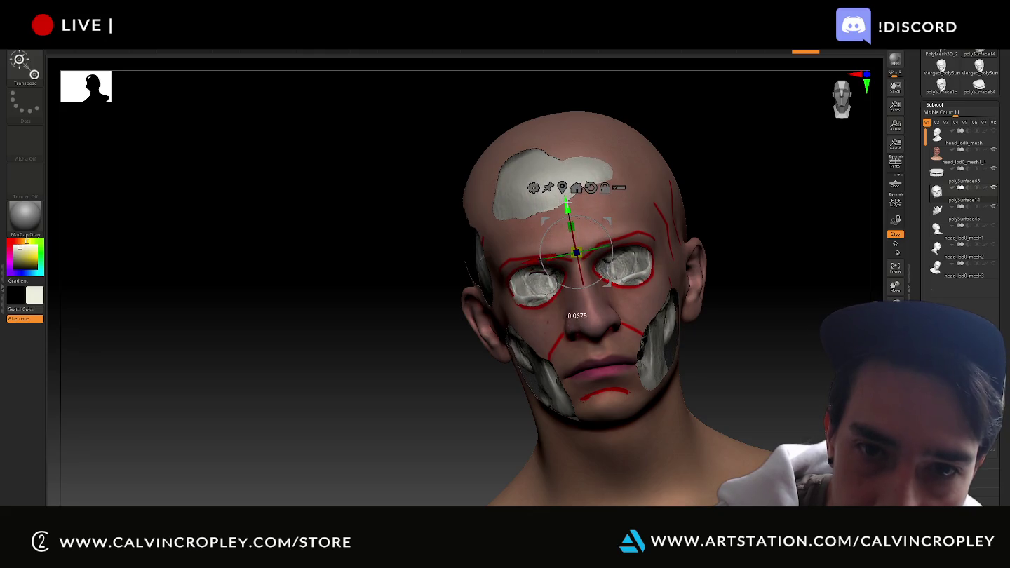
drag(295, 231, 327, 220)
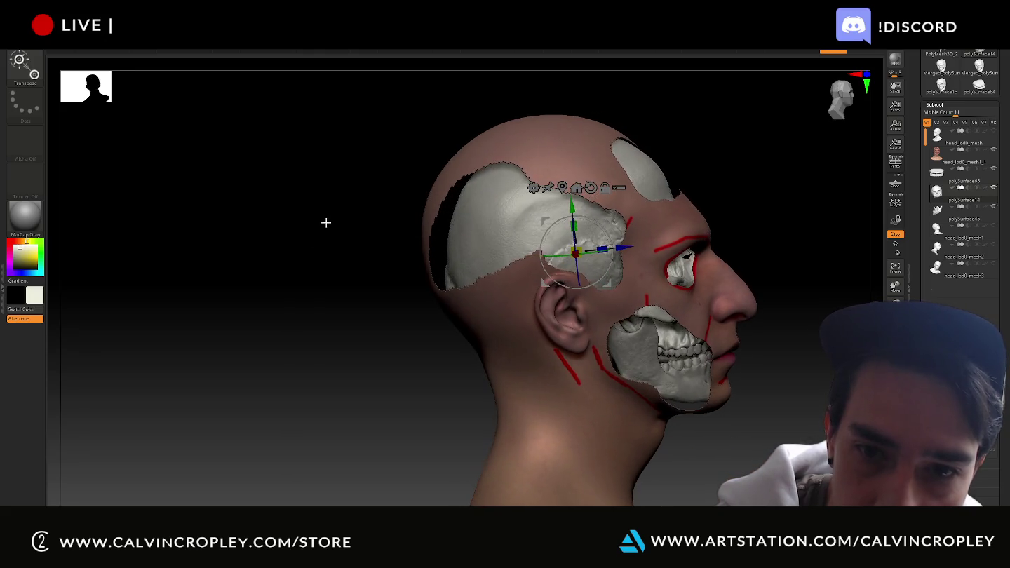
drag(632, 244, 623, 246)
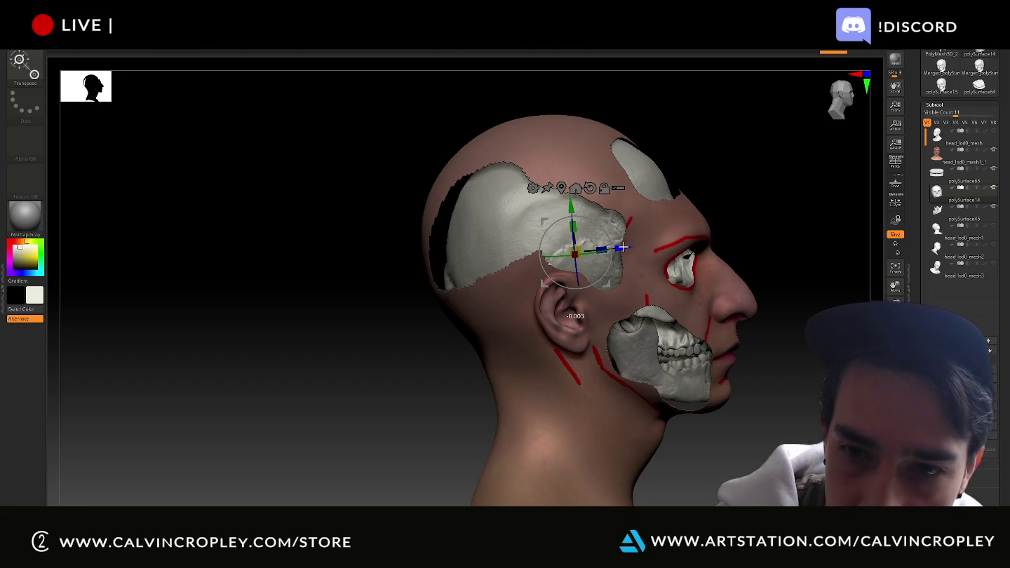
drag(623, 246, 615, 243)
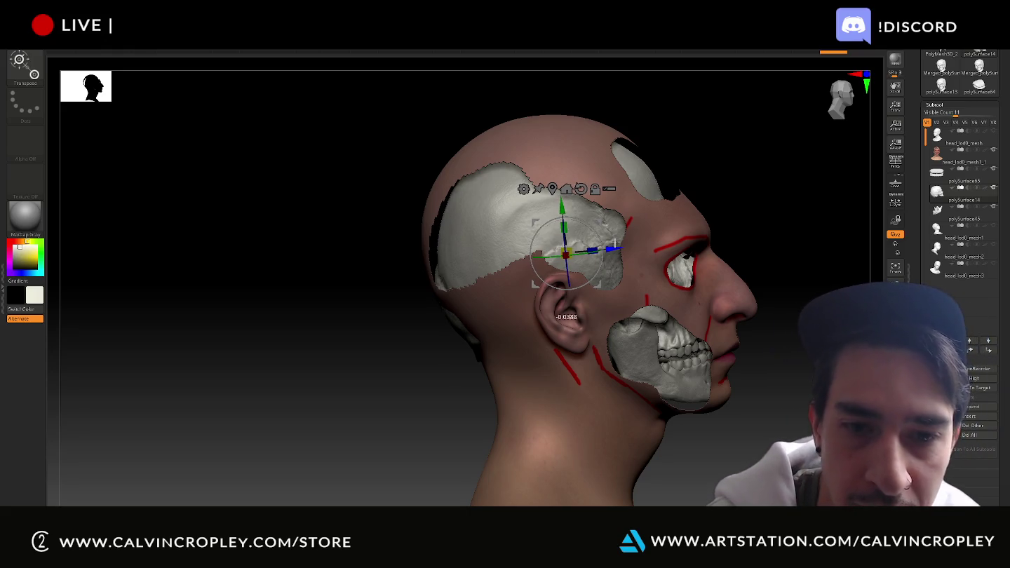
- Fine-tune the skull's depth and raise it slightly along Y to fit the cranium
drag(615, 242, 582, 227)
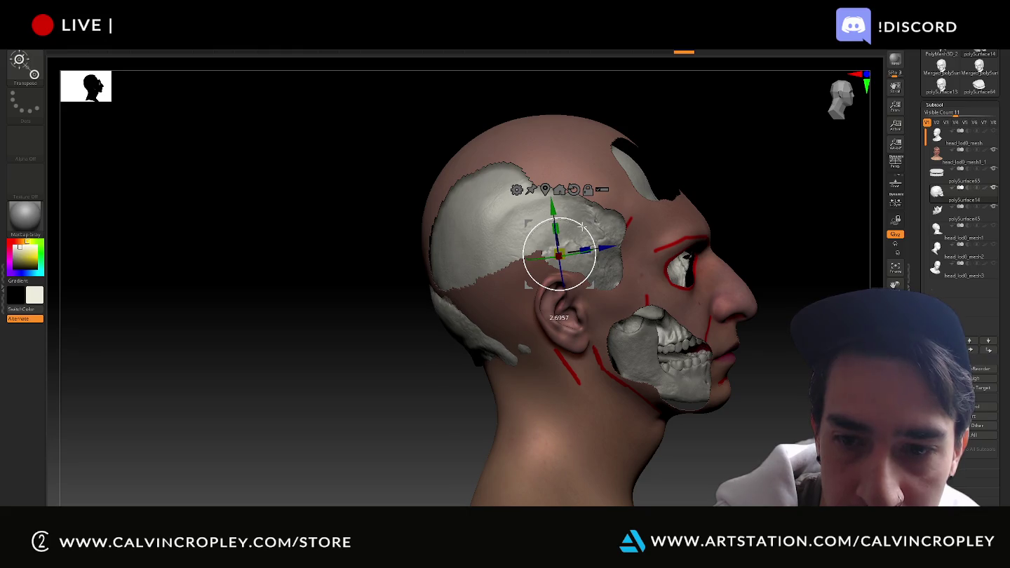
mouse_move(605, 248)
mouse_down()
mouse_move(566, 247)
mouse_move(553, 204)
mouse_up()
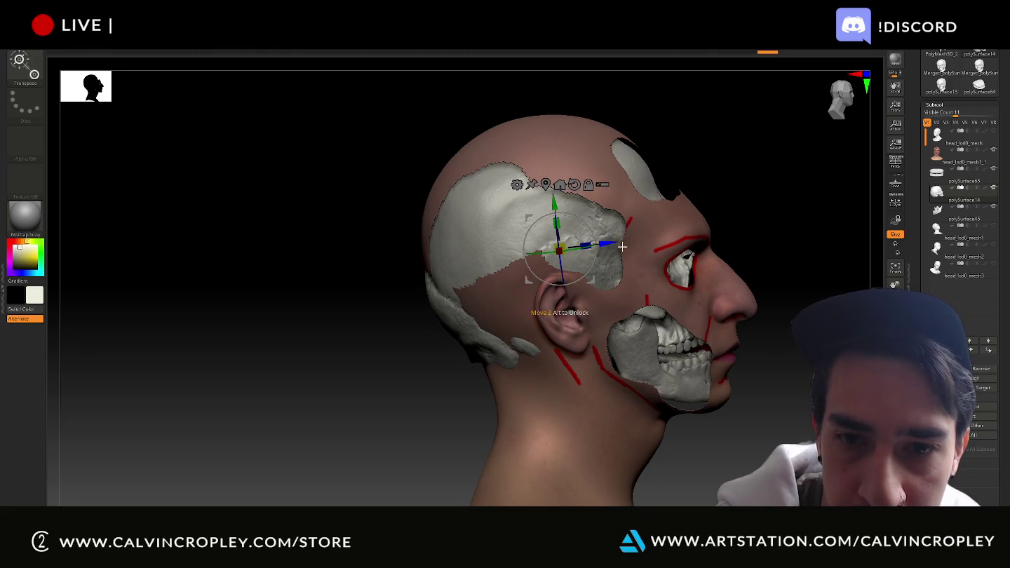
drag(610, 242, 612, 241)
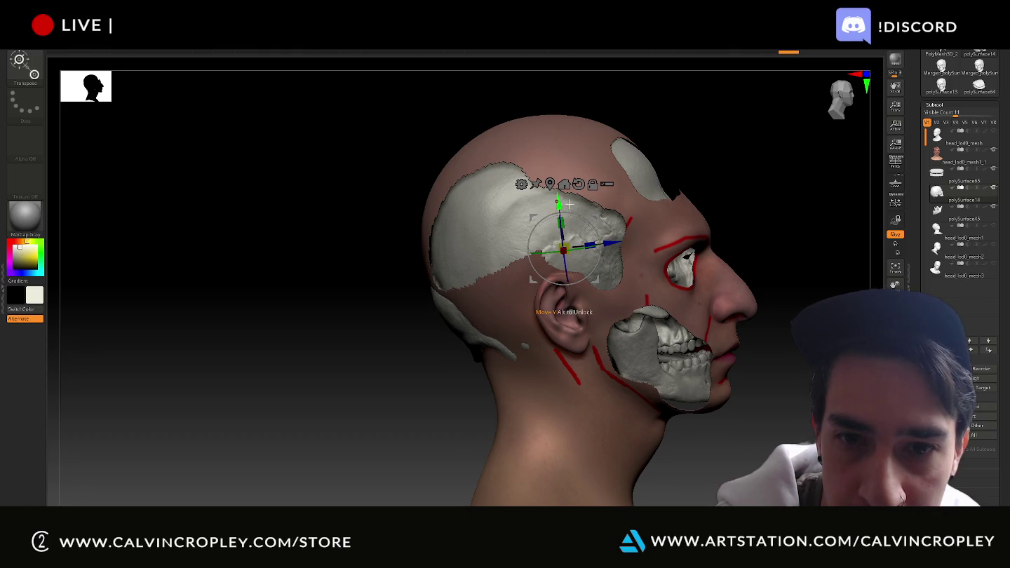
mouse_move(755, 169)
mouse_down()
mouse_move(733, 187)
mouse_move(681, 166)
mouse_move(626, 160)
mouse_move(701, 160)
mouse_move(610, 184)
mouse_up()
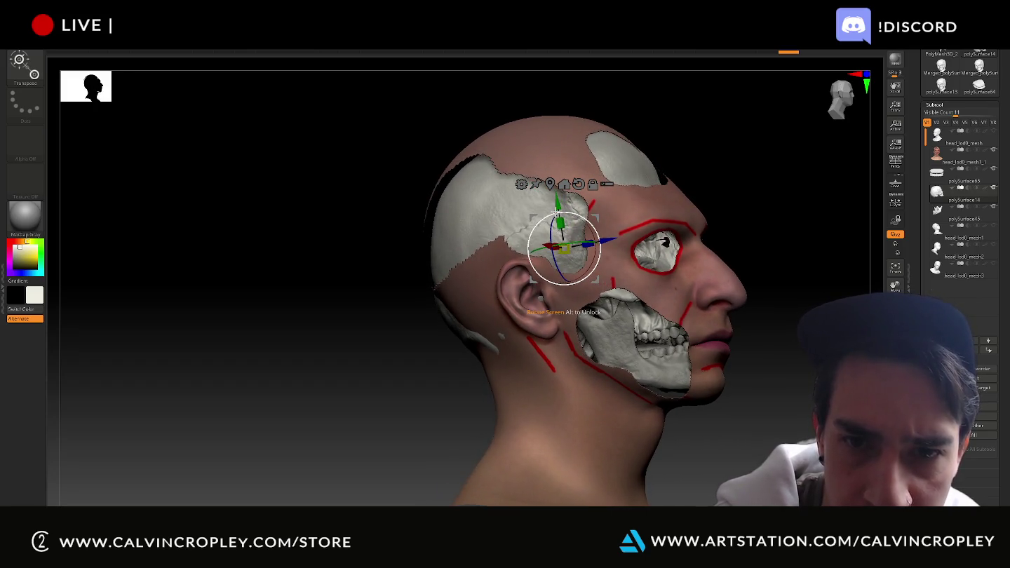
drag(557, 209, 553, 194)
mouse_move(721, 169)
mouse_down()
mouse_move(716, 180)
mouse_move(734, 181)
mouse_move(729, 205)
mouse_move(776, 183)
mouse_move(845, 176)
mouse_move(767, 192)
mouse_move(778, 196)
mouse_move(739, 223)
mouse_move(736, 279)
mouse_move(760, 281)
mouse_up()
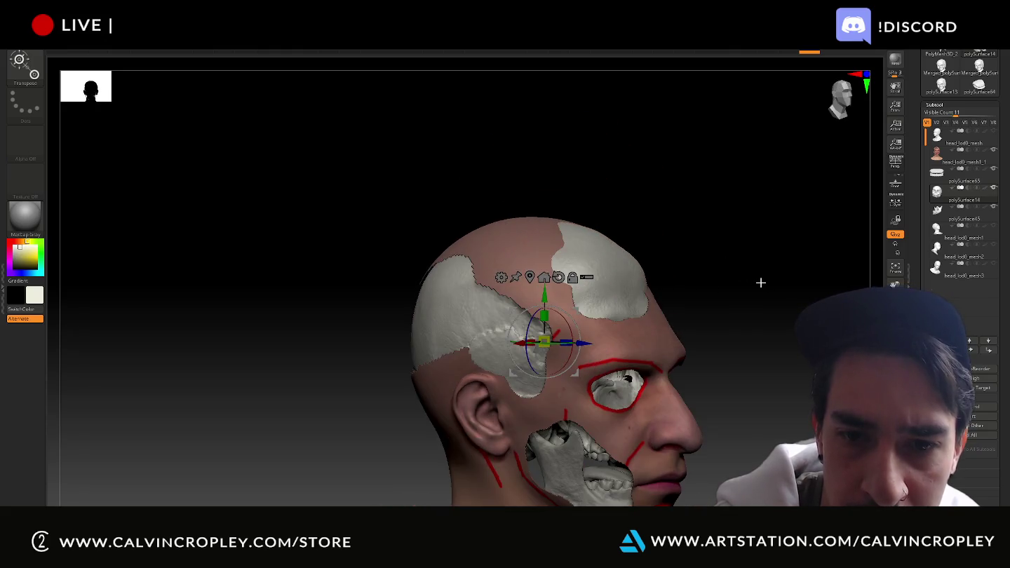
key(b)
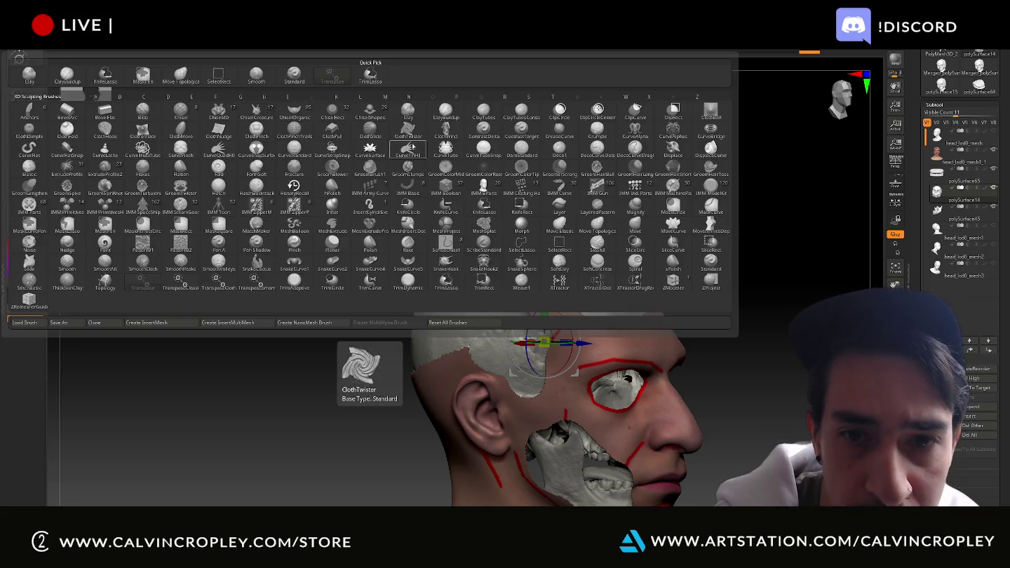
- Select the Move Topological brush and orbit to view the crown
click(40, 66)
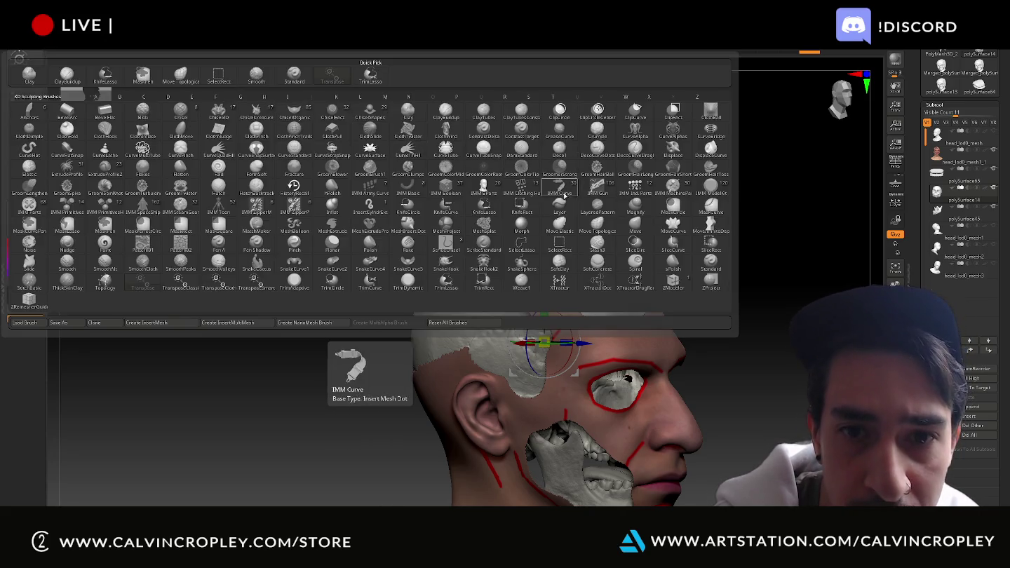
click(597, 225)
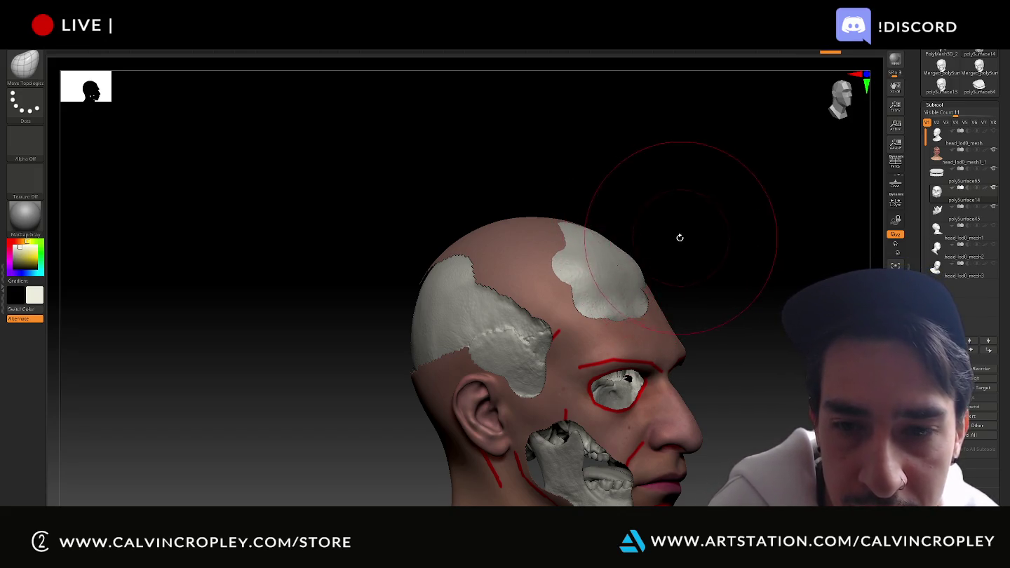
right_drag(678, 234, 659, 256)
mouse_move(720, 202)
right_down()
mouse_move(725, 231)
mouse_move(668, 258)
right_up()
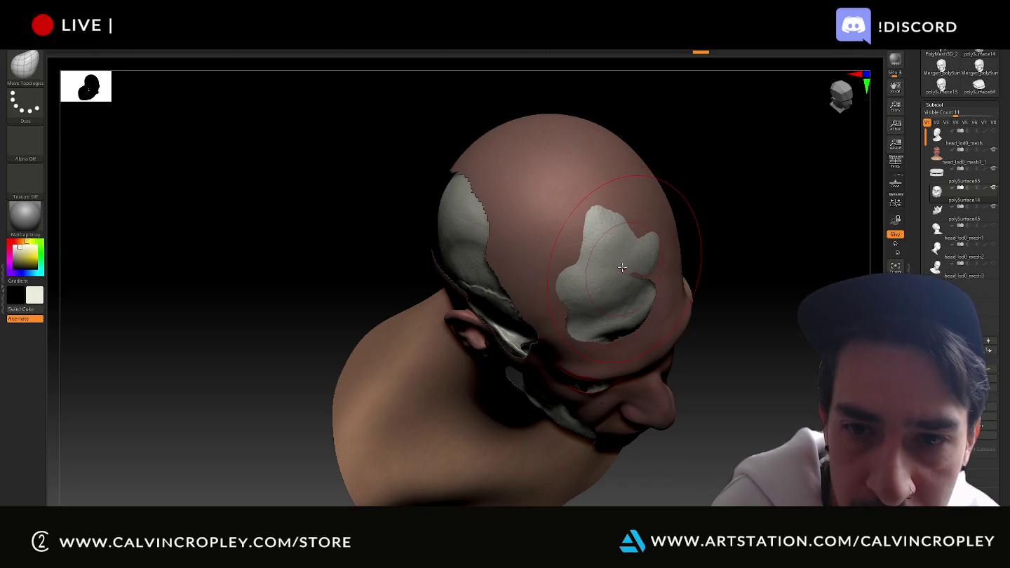
- Orbit around the head to inspect where the skull shows at the back, face and top
right_drag(712, 232, 666, 246)
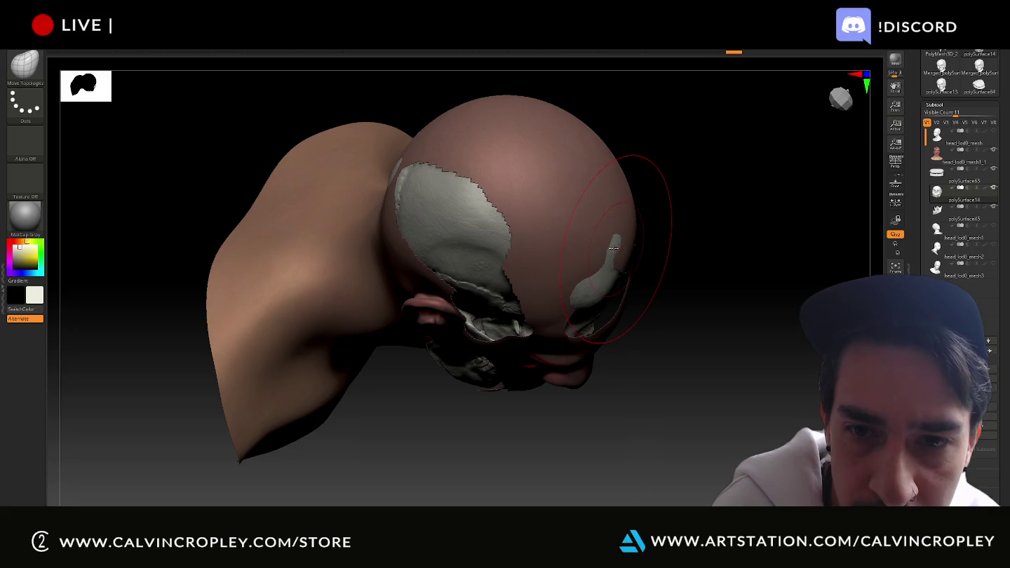
mouse_move(612, 249)
right_down()
mouse_move(705, 248)
mouse_move(715, 232)
mouse_move(633, 295)
right_up()
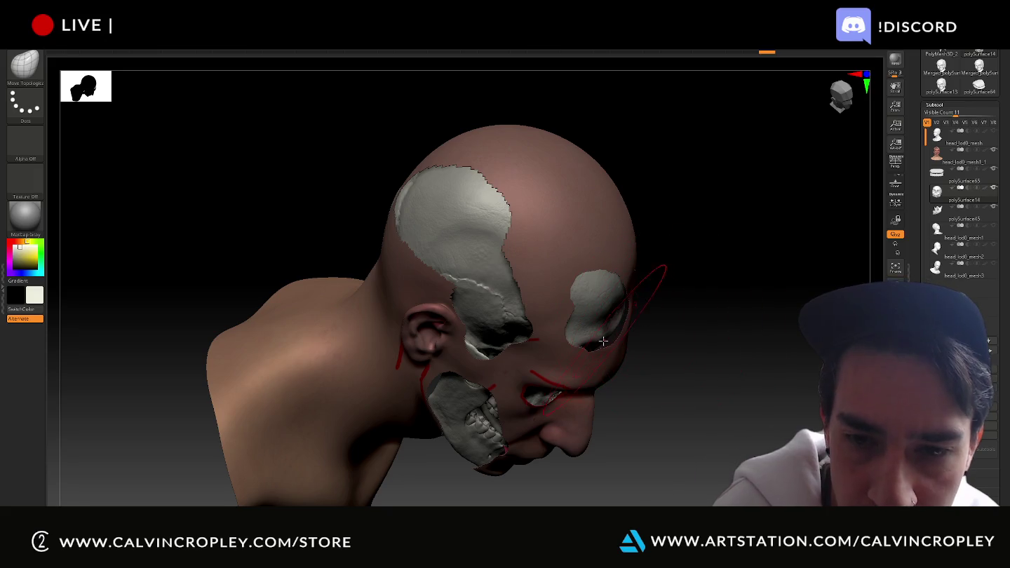
mouse_move(694, 343)
right_down()
mouse_move(659, 342)
mouse_move(666, 331)
right_up()
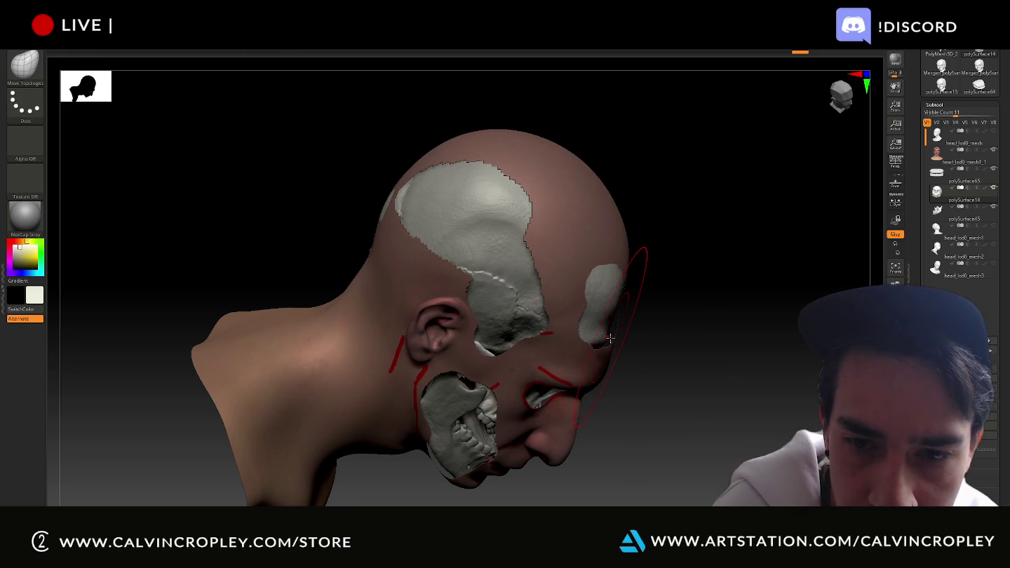
mouse_move(635, 309)
right_down()
mouse_move(672, 356)
mouse_move(598, 359)
right_up()
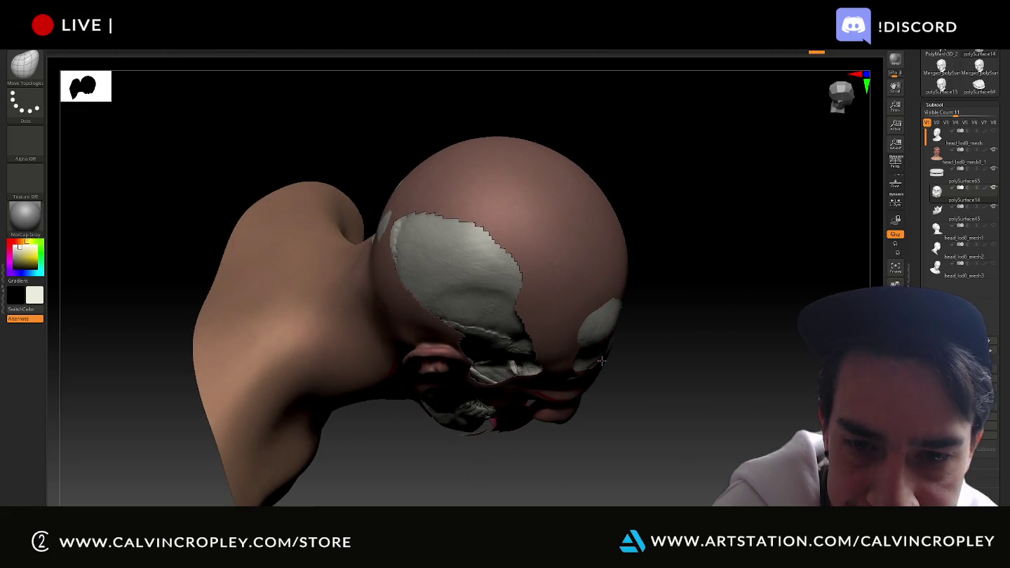
right_drag(640, 351, 618, 361)
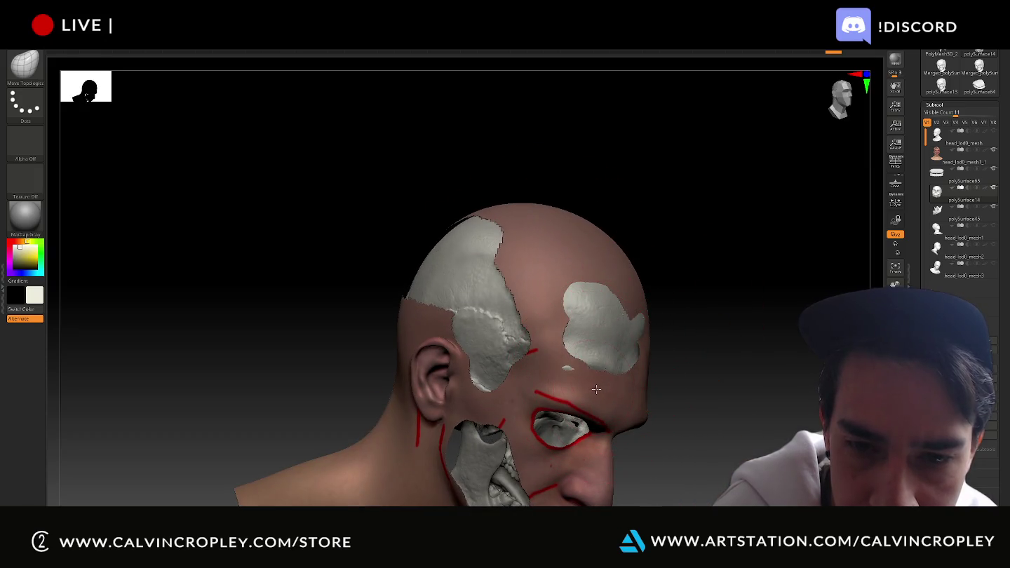
right_drag(612, 394, 657, 389)
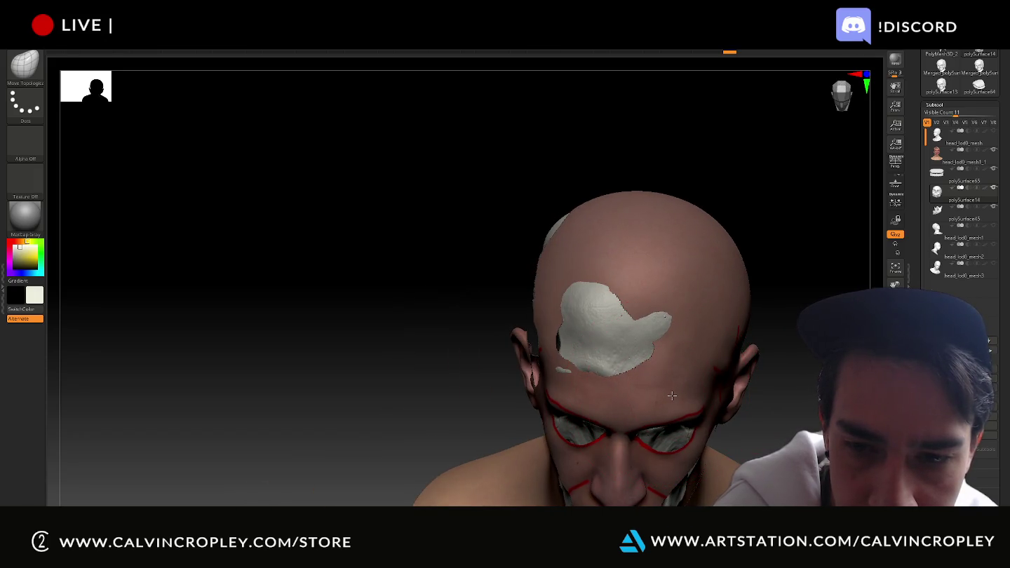
- Reshape the skull piece at the temple and near the ear with Move Topological
mouse_move(761, 264)
right_down()
mouse_move(793, 252)
mouse_move(576, 339)
mouse_move(599, 362)
mouse_move(644, 354)
mouse_move(590, 382)
mouse_move(643, 365)
mouse_move(612, 319)
mouse_move(670, 299)
mouse_move(724, 312)
mouse_move(642, 310)
right_up()
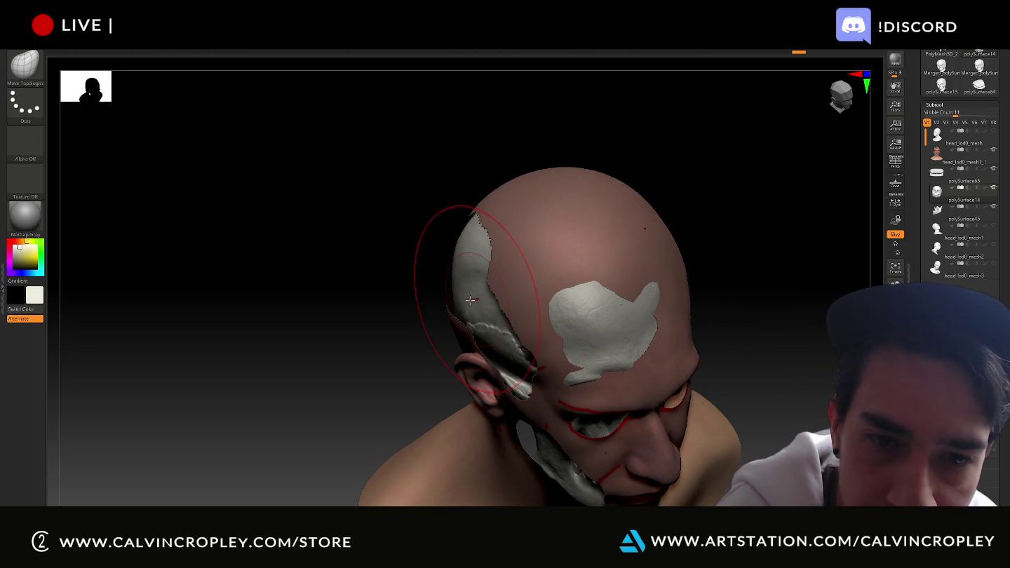
drag(467, 300, 464, 301)
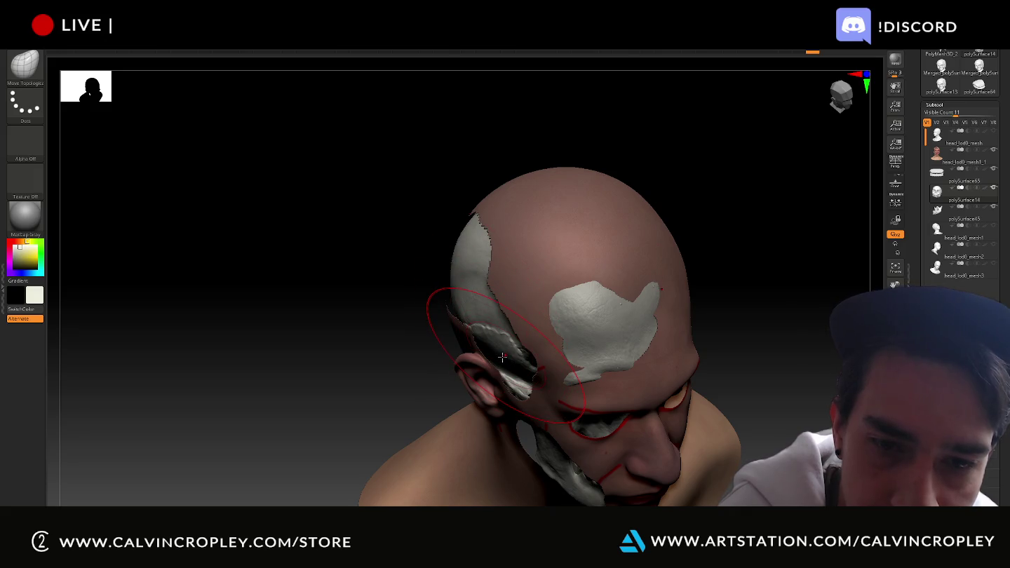
drag(502, 359, 500, 359)
mouse_move(414, 333)
mouse_down()
mouse_move(388, 219)
mouse_move(399, 268)
mouse_move(435, 309)
mouse_up()
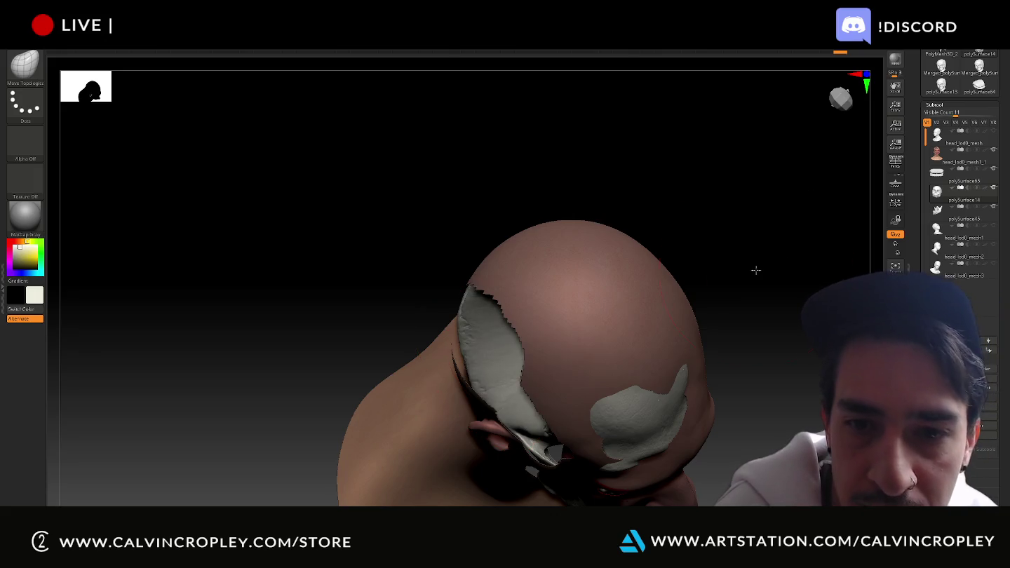
mouse_move(766, 264)
mouse_down()
mouse_move(793, 236)
mouse_move(743, 274)
mouse_move(744, 300)
mouse_move(769, 328)
mouse_up()
drag(751, 268, 718, 307)
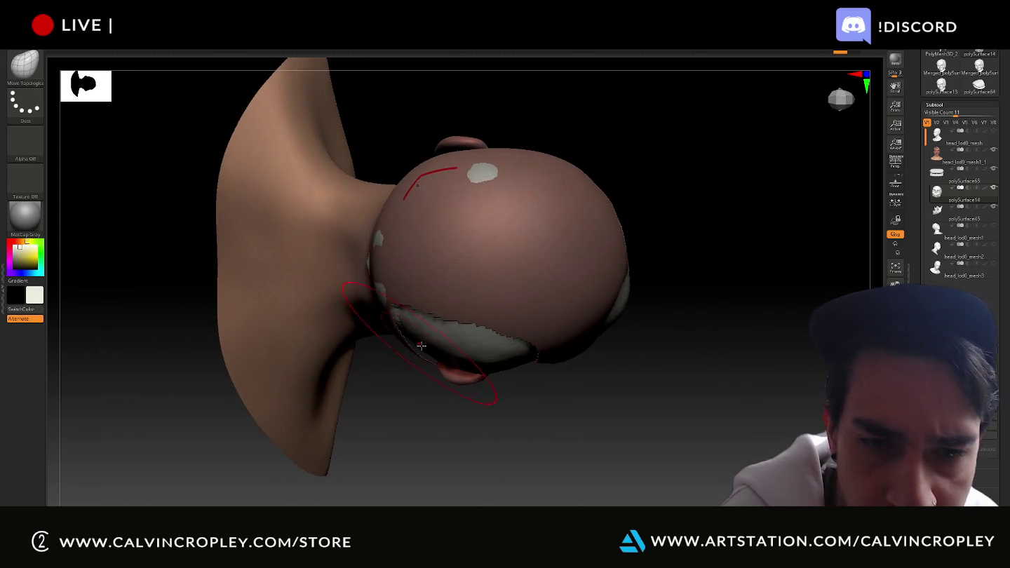
- Undo the last two skull sculpt strokes, then hide the head skin to check the skull
key(ctrl+z)
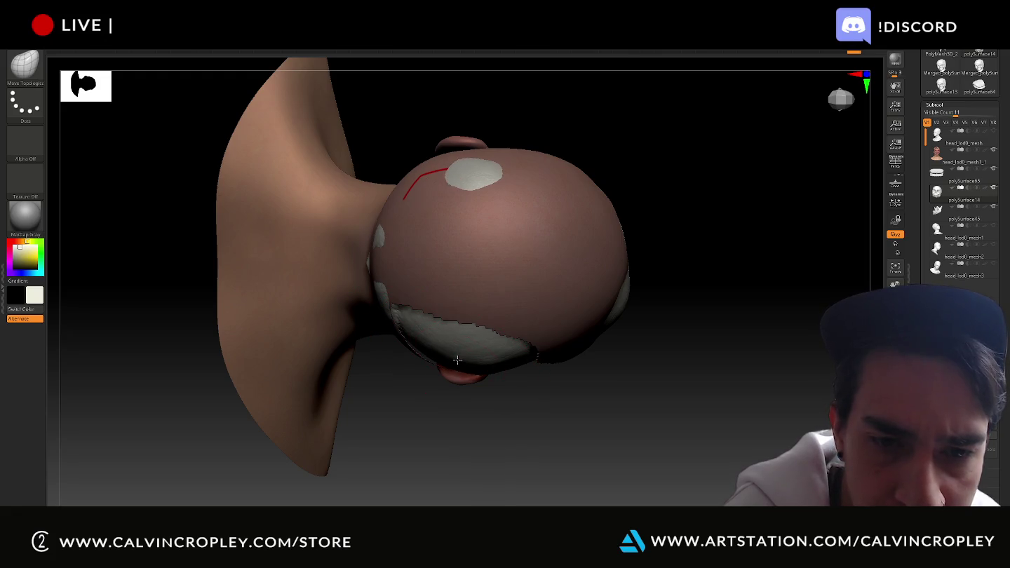
key(ctrl+z)
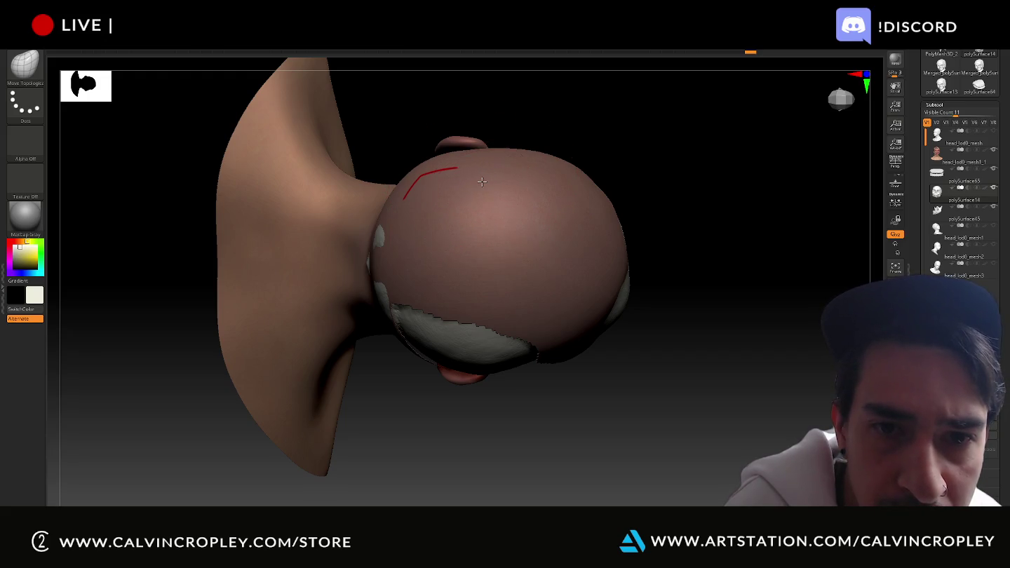
drag(608, 149, 372, 238)
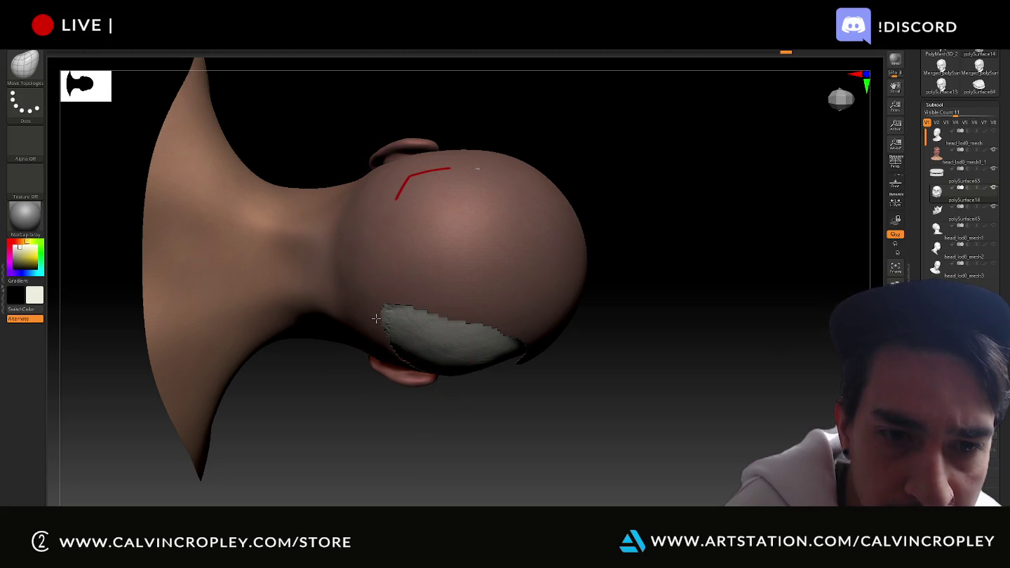
mouse_move(711, 357)
mouse_down()
mouse_move(696, 274)
mouse_move(674, 241)
mouse_move(691, 254)
mouse_move(705, 294)
mouse_move(746, 274)
mouse_move(760, 286)
mouse_move(744, 286)
mouse_move(755, 281)
mouse_up()
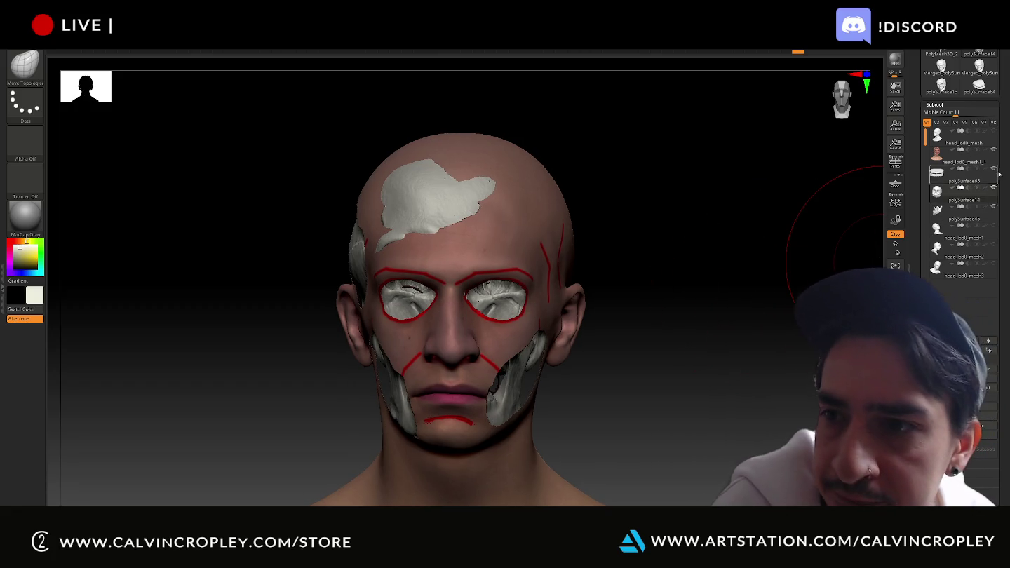
click(994, 150)
click(993, 150)
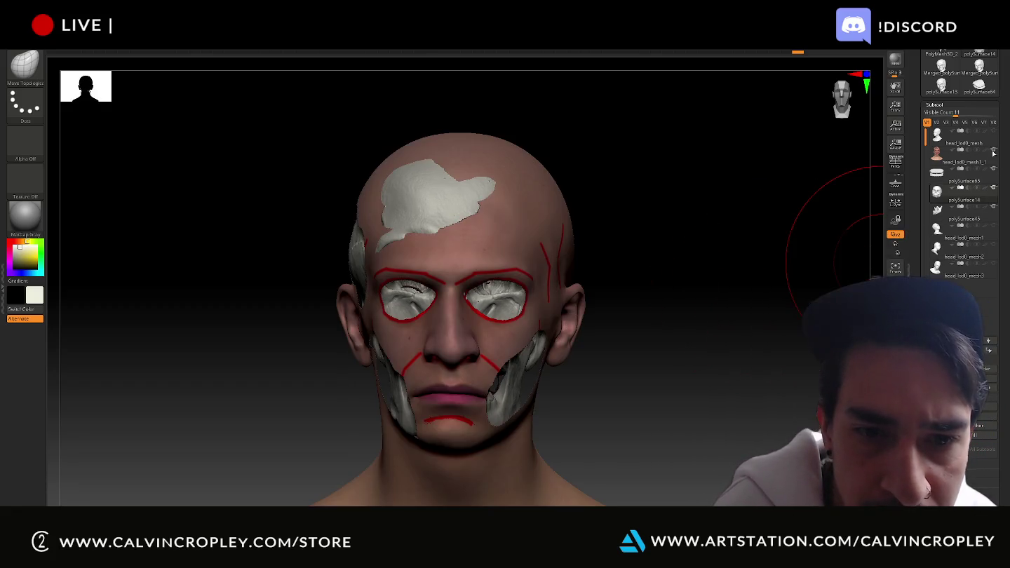
click(994, 150)
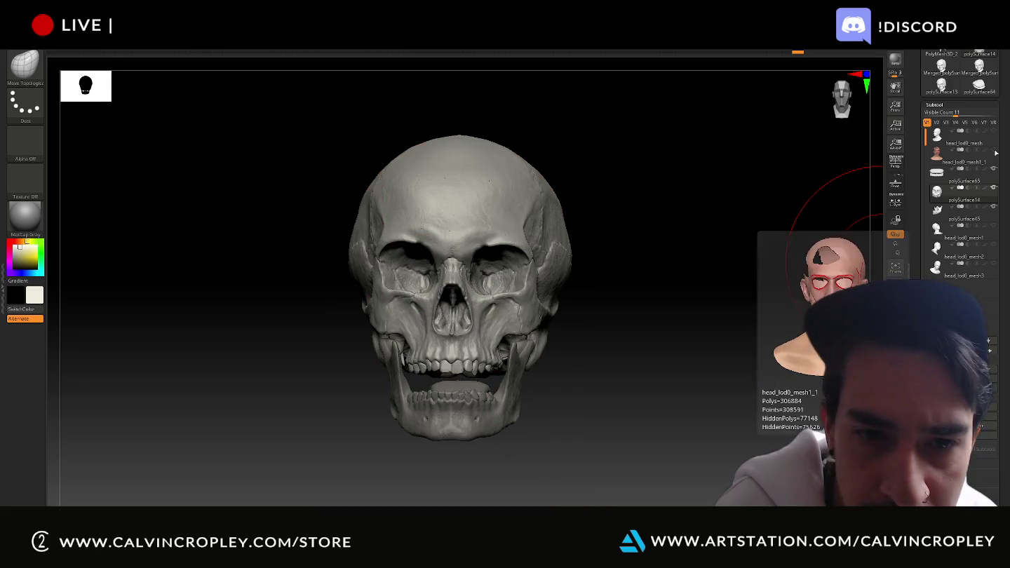
click(994, 152)
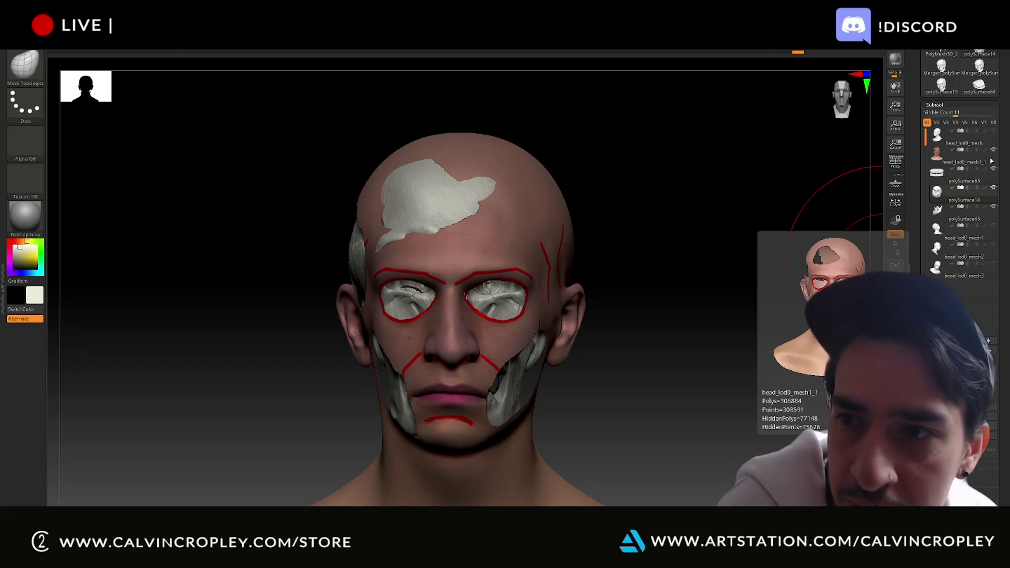
click(993, 152)
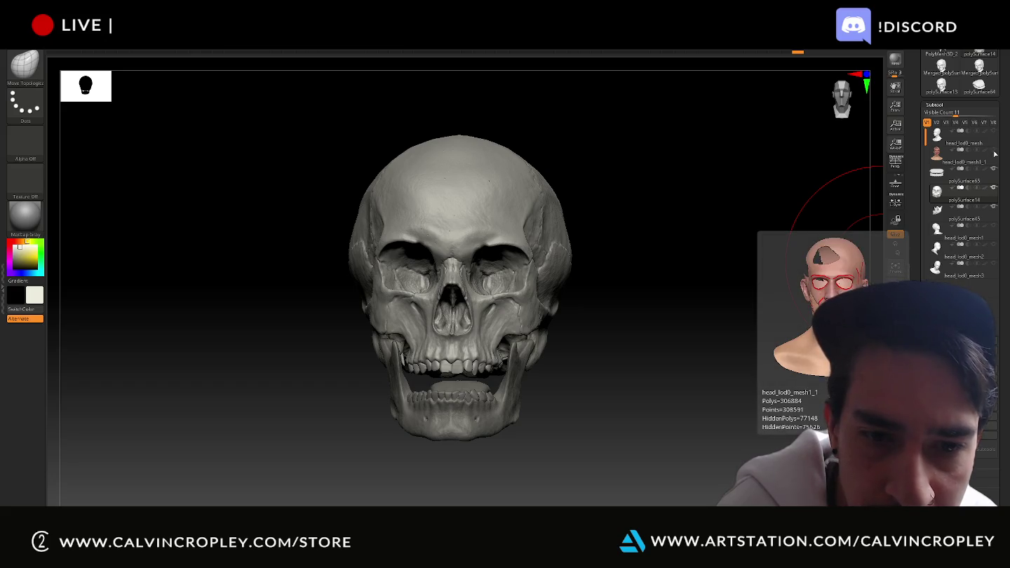
click(993, 154)
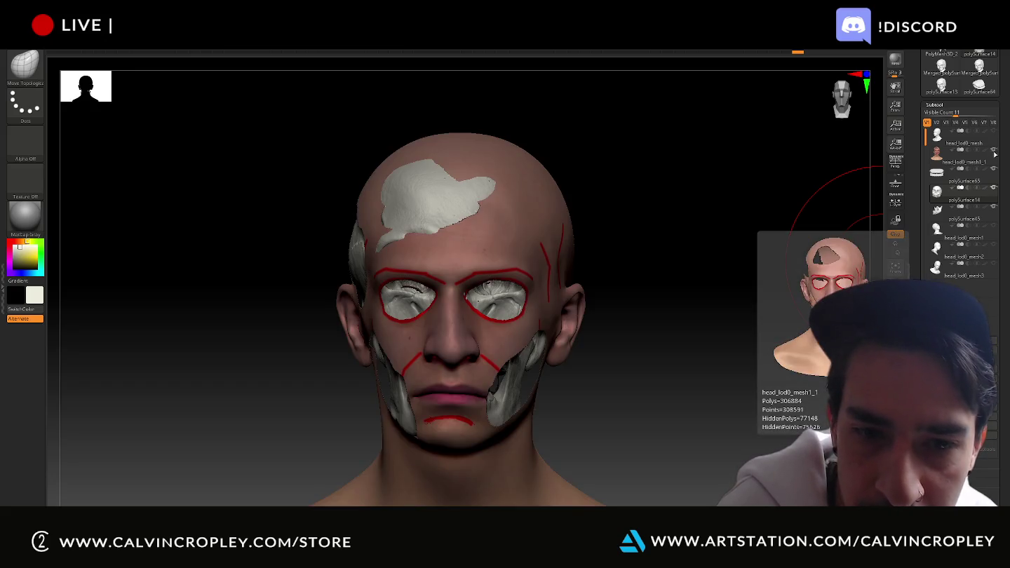
- Lower the whole skull subtool inside the head with the Transpose gizmo's Y axis
drag(830, 197, 764, 241)
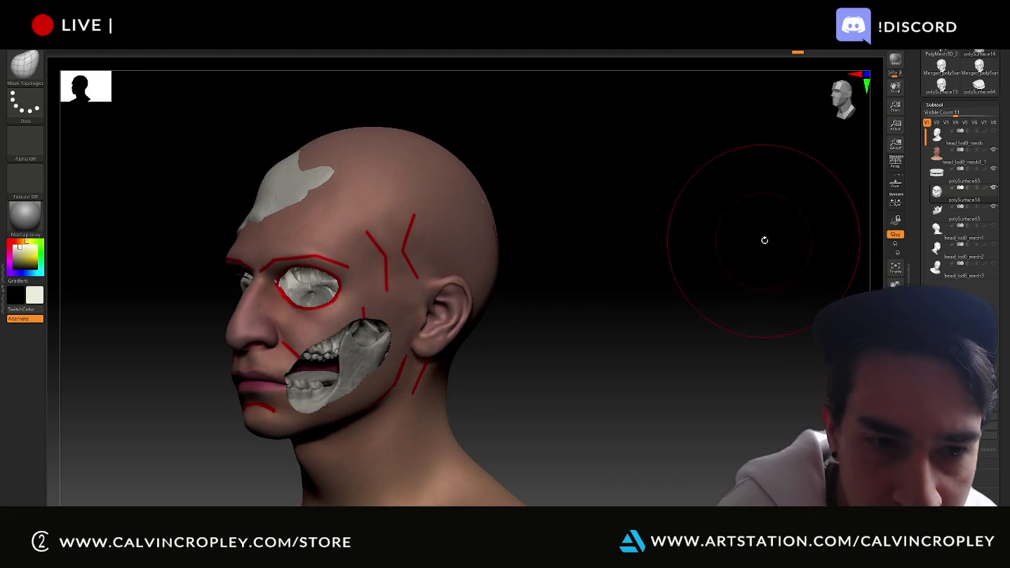
key(w)
drag(362, 205, 366, 229)
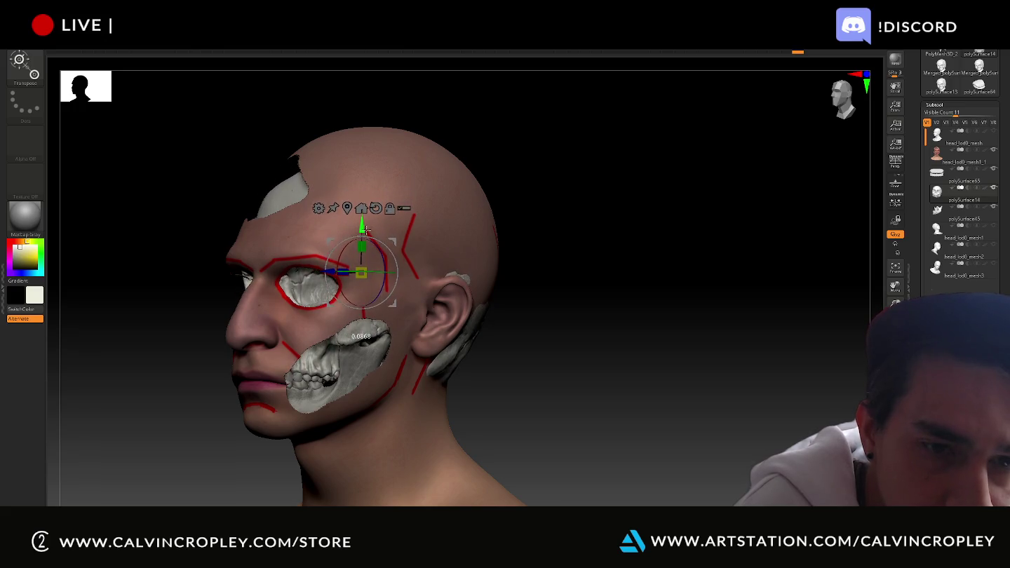
drag(624, 222, 656, 228)
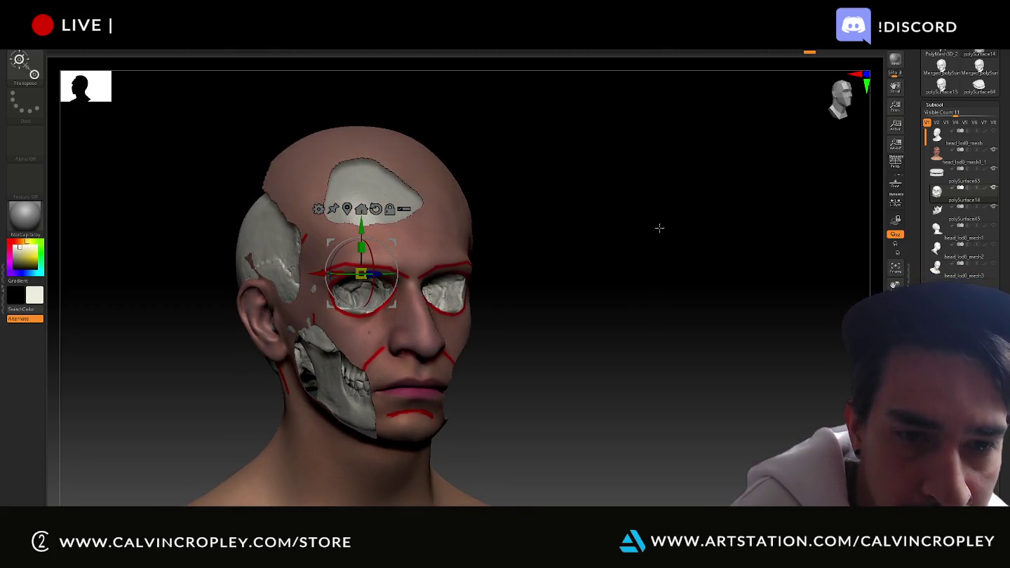
drag(361, 232, 362, 234)
mouse_move(660, 207)
mouse_down()
mouse_move(548, 218)
mouse_move(534, 203)
mouse_move(592, 203)
mouse_move(691, 253)
mouse_move(666, 228)
mouse_up()
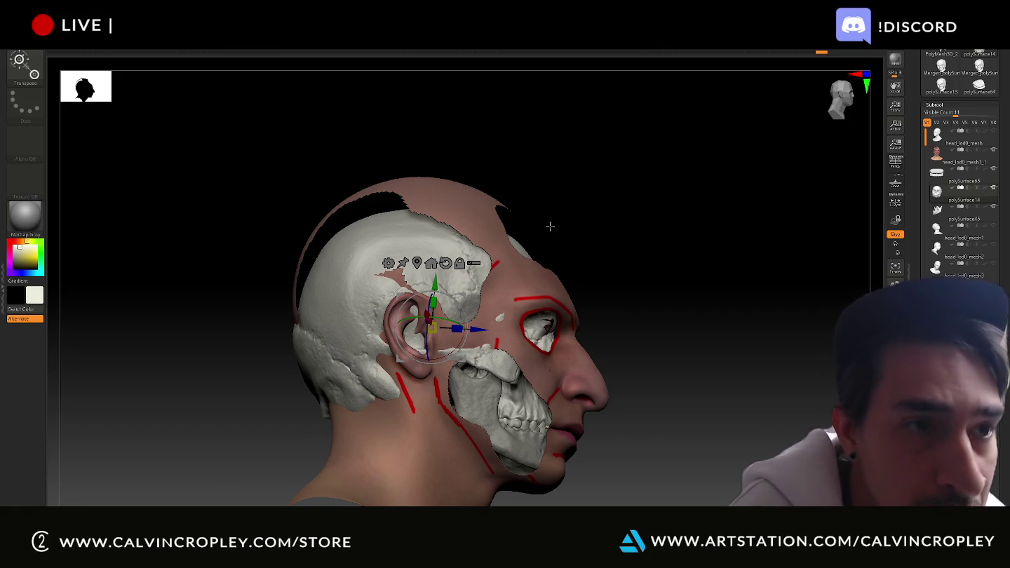
- Switch to the Move Topological brush from the brush palette (B, M, T)
key(b)
key(m)
key(t)
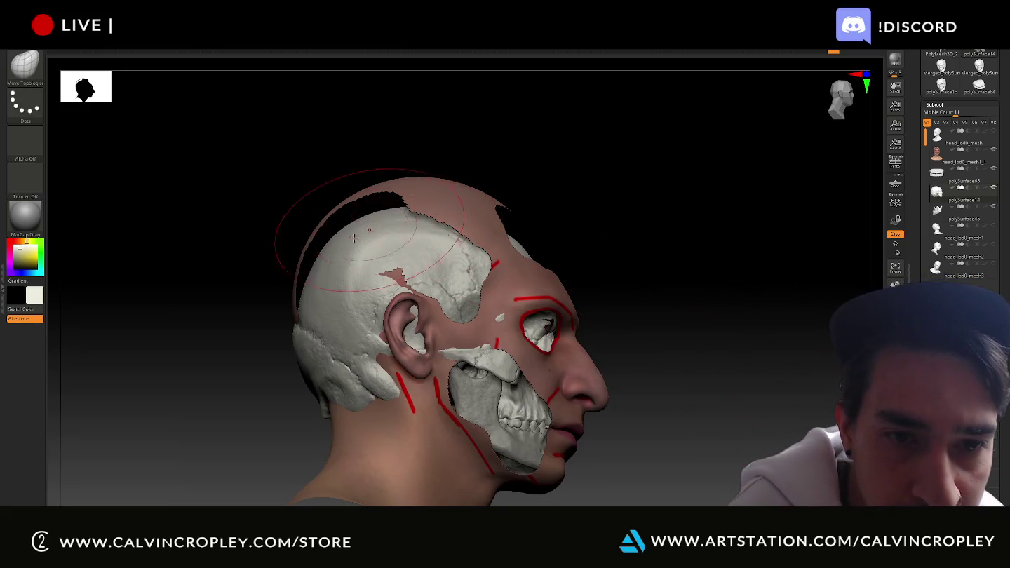
- Pull the top of the skull up to close the gap at the crown
mouse_move(568, 172)
mouse_down()
mouse_move(503, 223)
mouse_move(602, 218)
mouse_move(549, 255)
mouse_up()
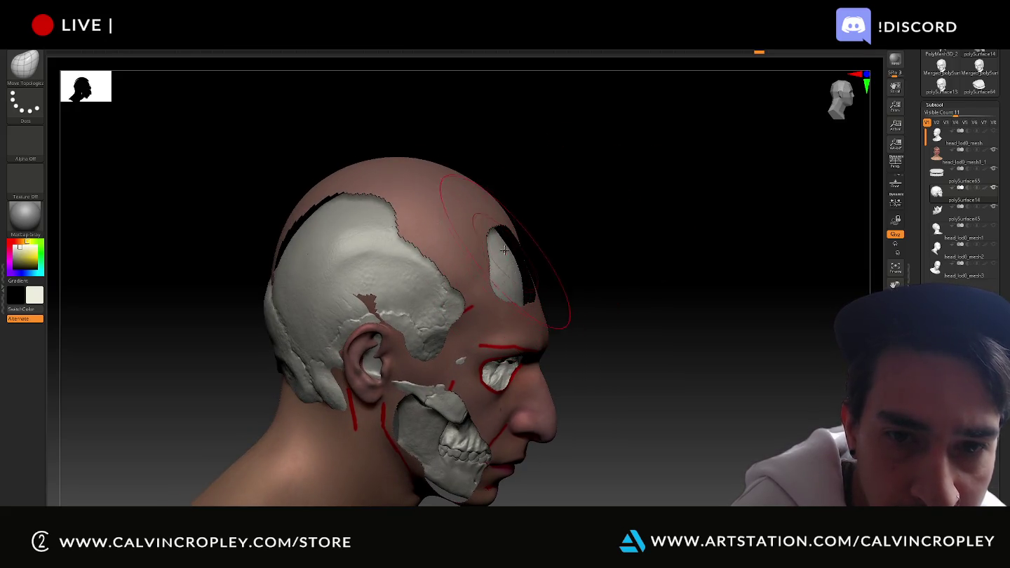
mouse_move(489, 263)
mouse_down()
mouse_move(572, 221)
mouse_move(505, 242)
mouse_up()
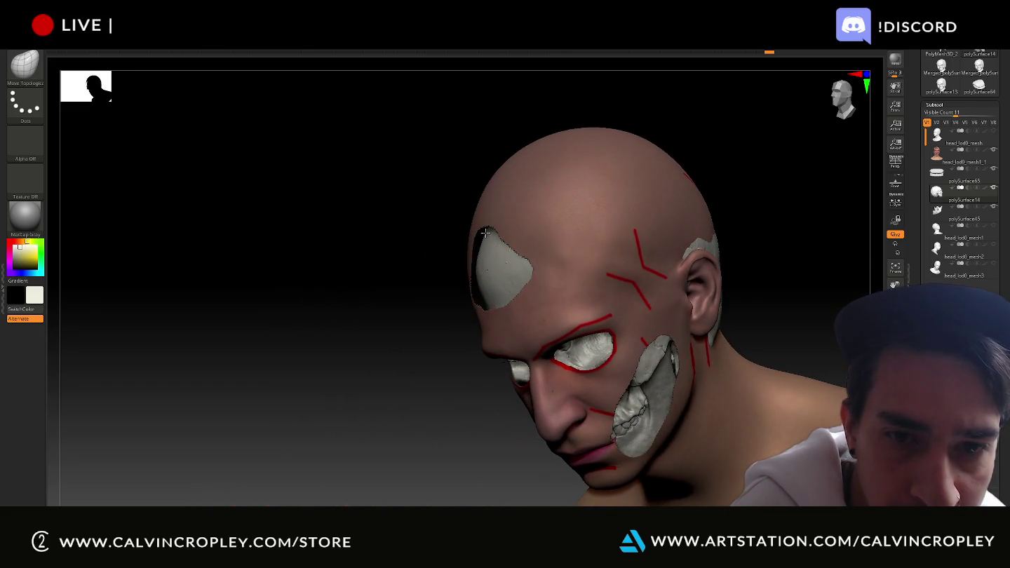
mouse_move(457, 281)
mouse_down()
mouse_move(434, 312)
mouse_move(460, 347)
mouse_move(502, 288)
mouse_up()
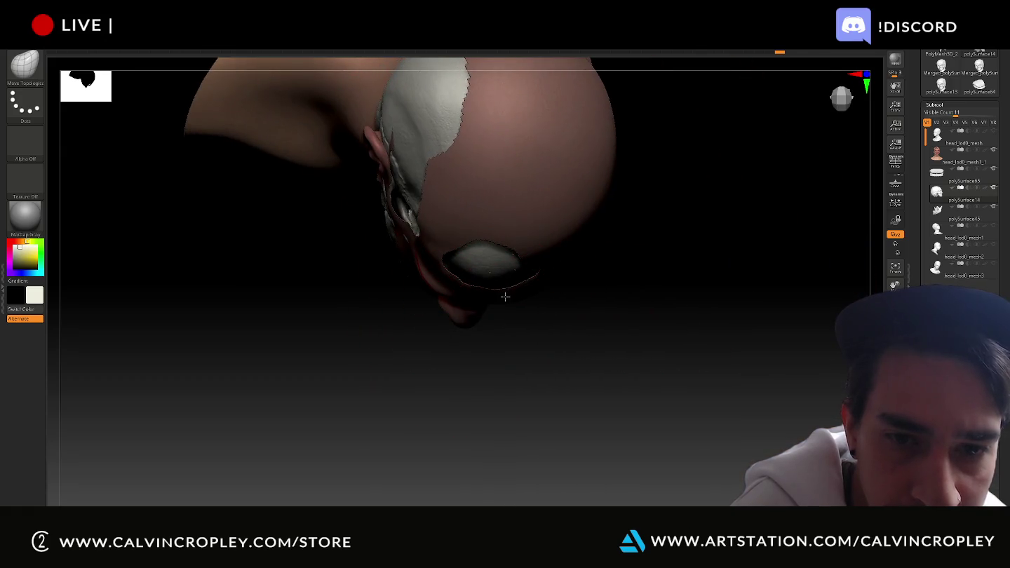
mouse_move(642, 296)
mouse_down()
mouse_move(691, 232)
mouse_move(713, 271)
mouse_move(757, 274)
mouse_move(729, 260)
mouse_up()
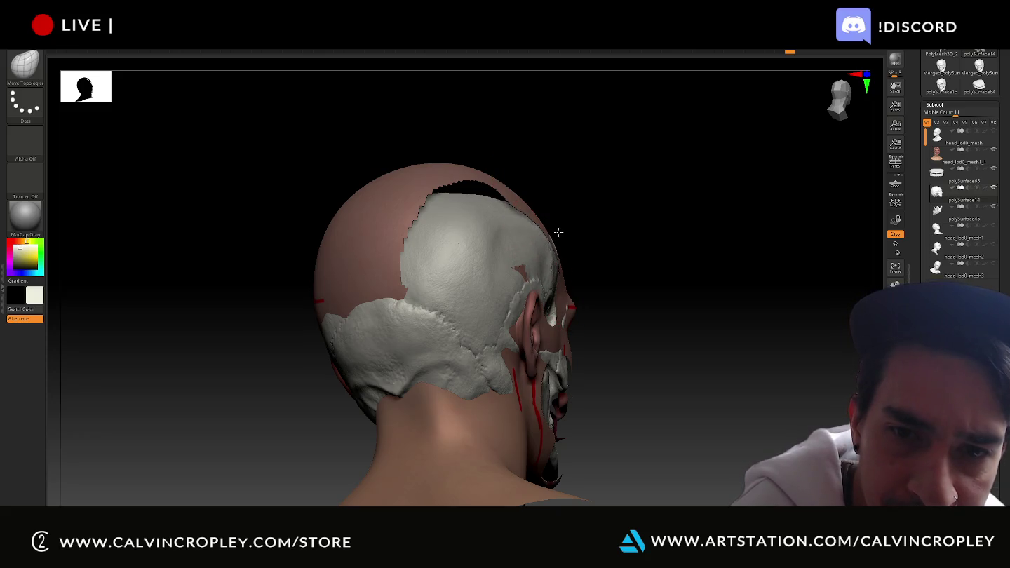
mouse_move(483, 210)
mouse_down()
mouse_move(488, 156)
mouse_move(482, 167)
mouse_up()
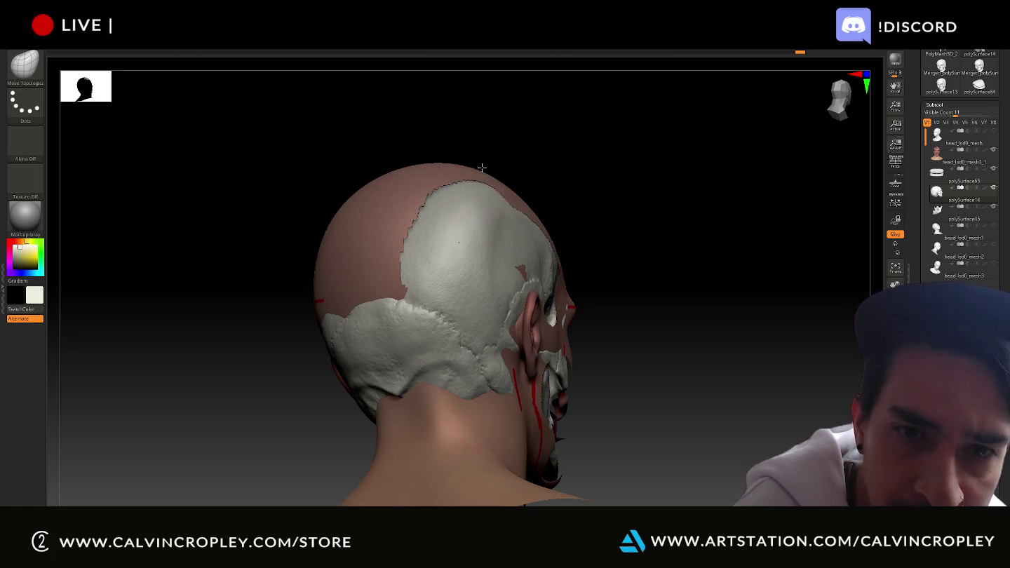
- Thin the bone piece behind the ear so it tucks under the neck skin
drag(579, 155, 515, 158)
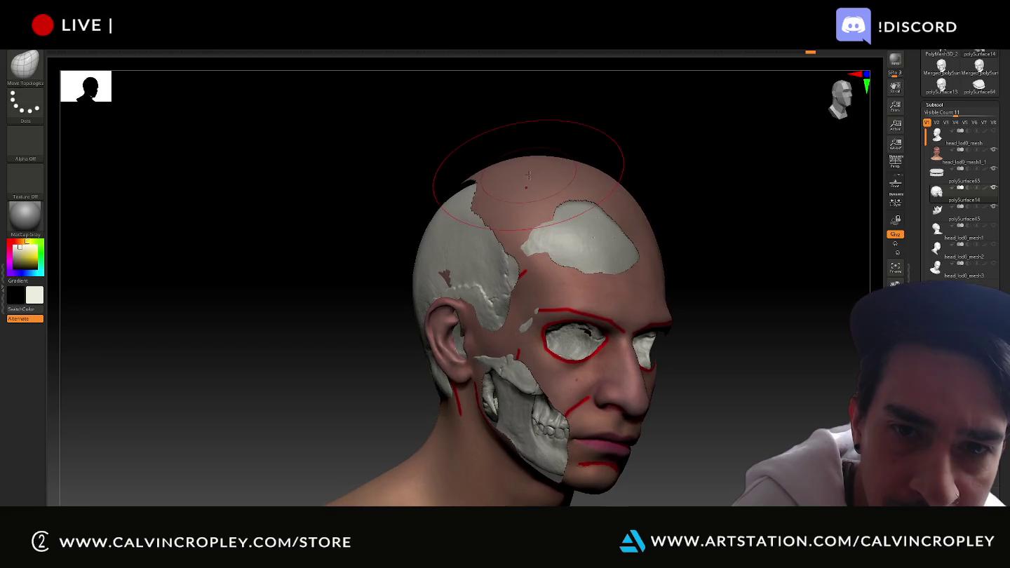
drag(714, 185, 640, 208)
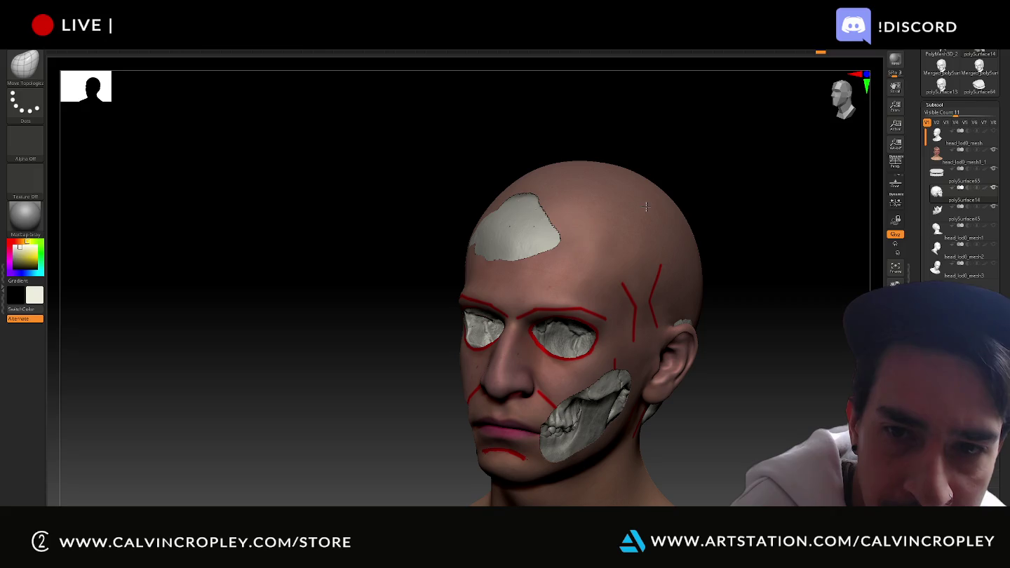
drag(742, 233, 707, 327)
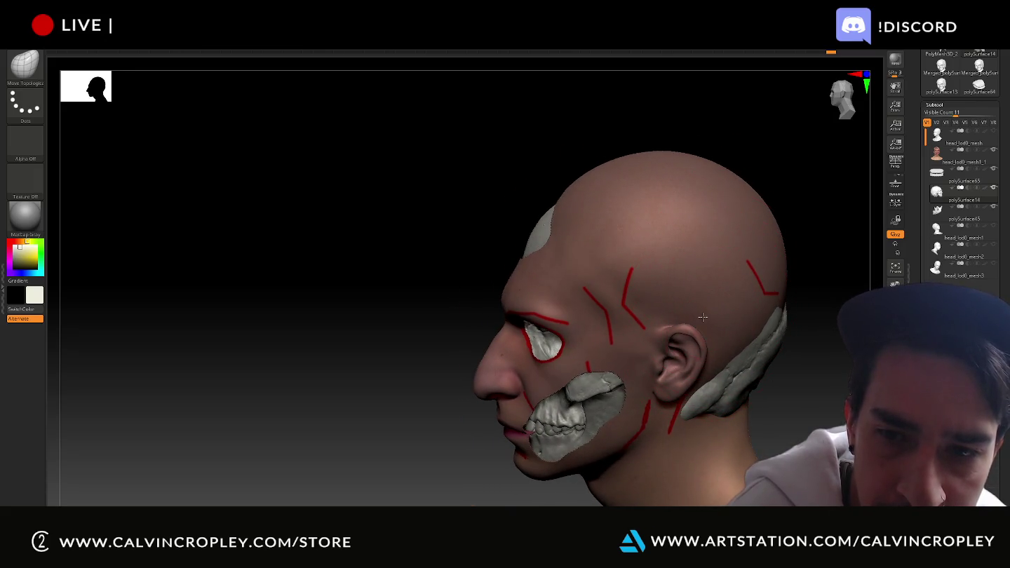
alt+drag(793, 360, 736, 372)
drag(677, 402, 653, 392)
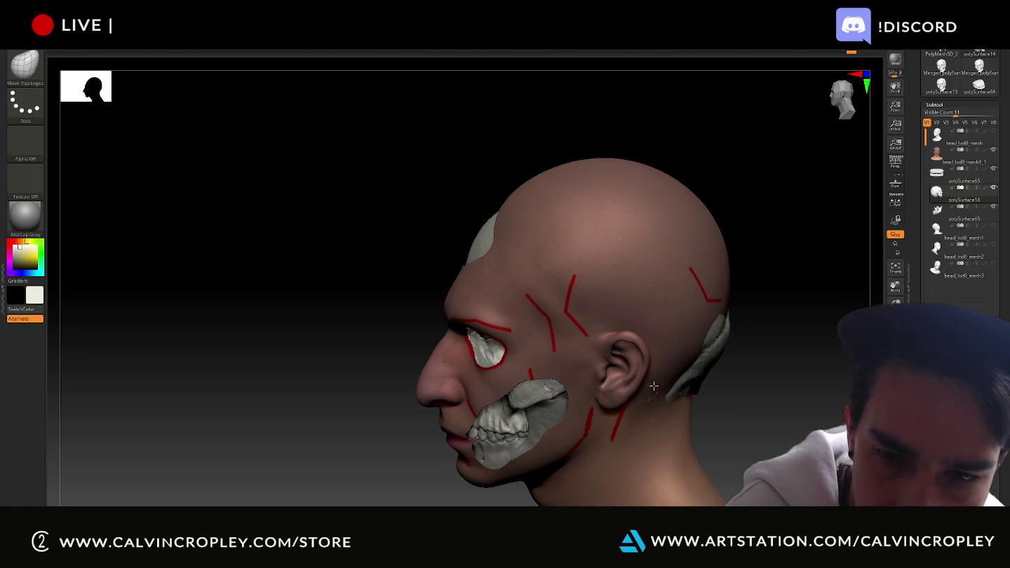
mouse_move(774, 377)
mouse_down()
mouse_move(633, 417)
mouse_move(574, 383)
mouse_up()
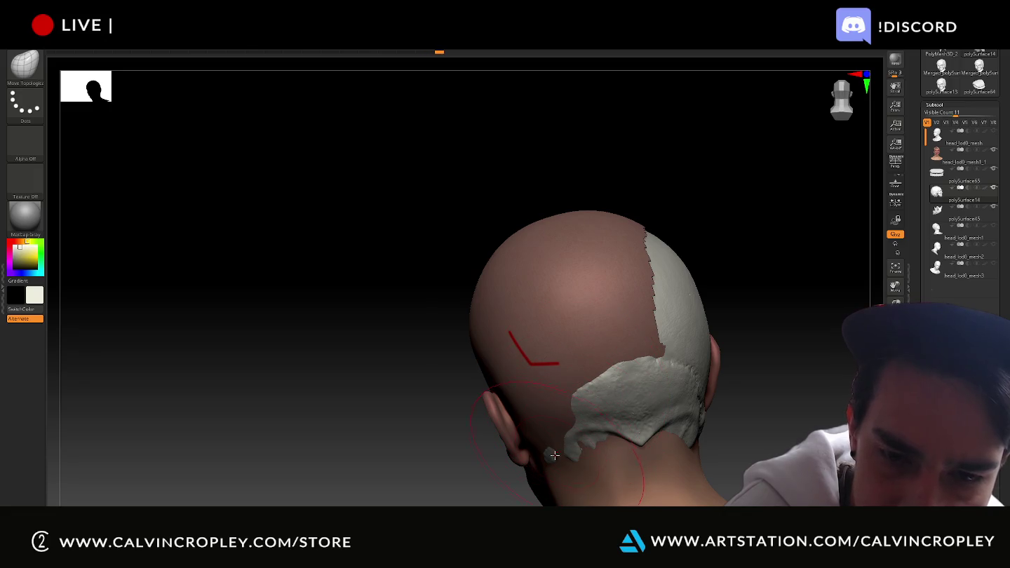
- Push the jagged lower cranium edge and the edge beside the ear inward, orbiting to check the fit
drag(555, 453, 557, 449)
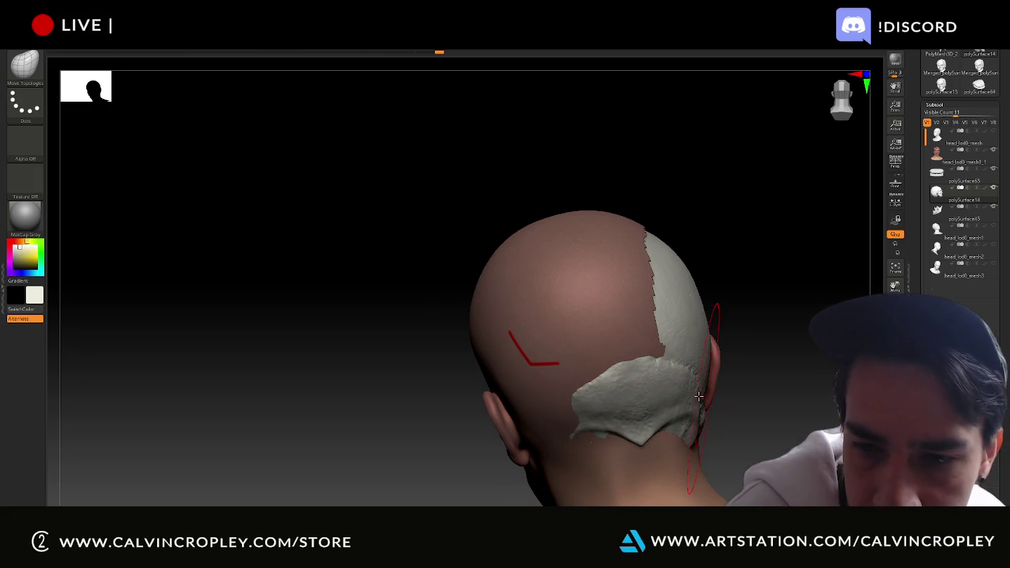
drag(694, 408, 690, 413)
mouse_move(767, 400)
mouse_down()
mouse_move(703, 434)
mouse_move(628, 436)
mouse_move(655, 447)
mouse_move(646, 420)
mouse_up()
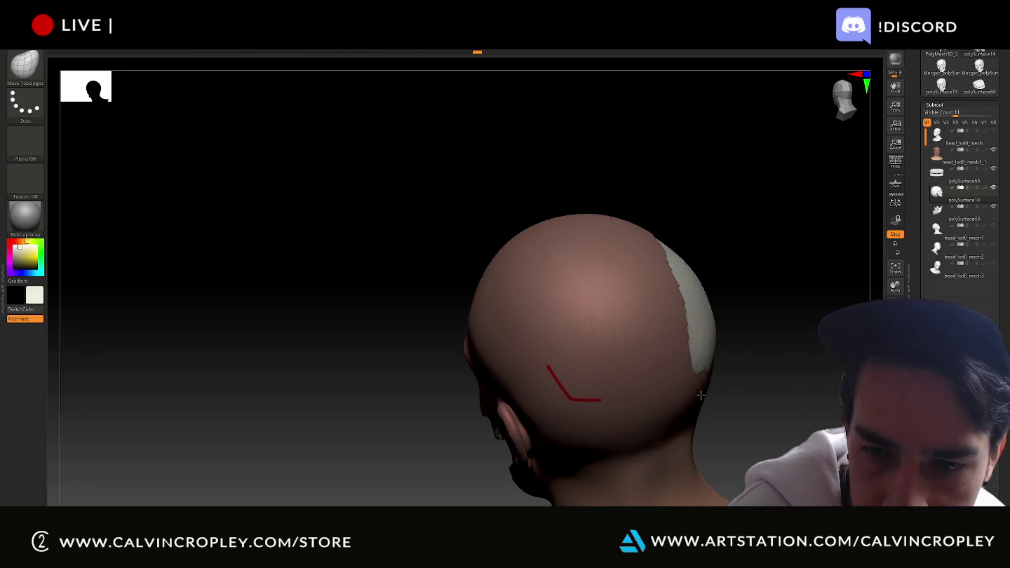
mouse_move(787, 348)
mouse_down()
mouse_move(755, 395)
mouse_move(708, 372)
mouse_move(762, 336)
mouse_move(755, 299)
mouse_move(728, 296)
mouse_move(729, 312)
mouse_move(713, 287)
mouse_move(737, 253)
mouse_move(701, 255)
mouse_move(735, 232)
mouse_move(668, 395)
mouse_up()
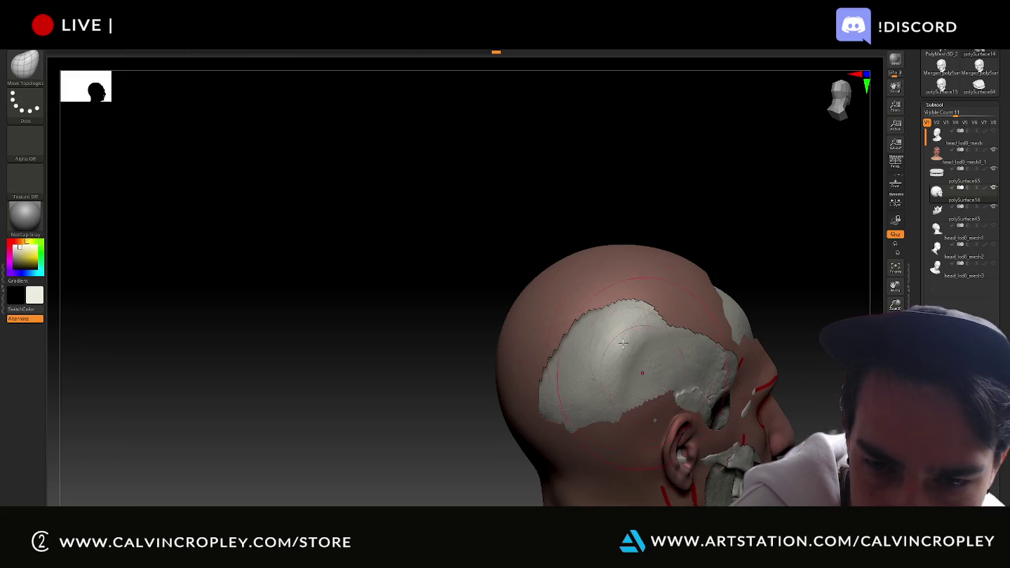
drag(626, 207, 701, 211)
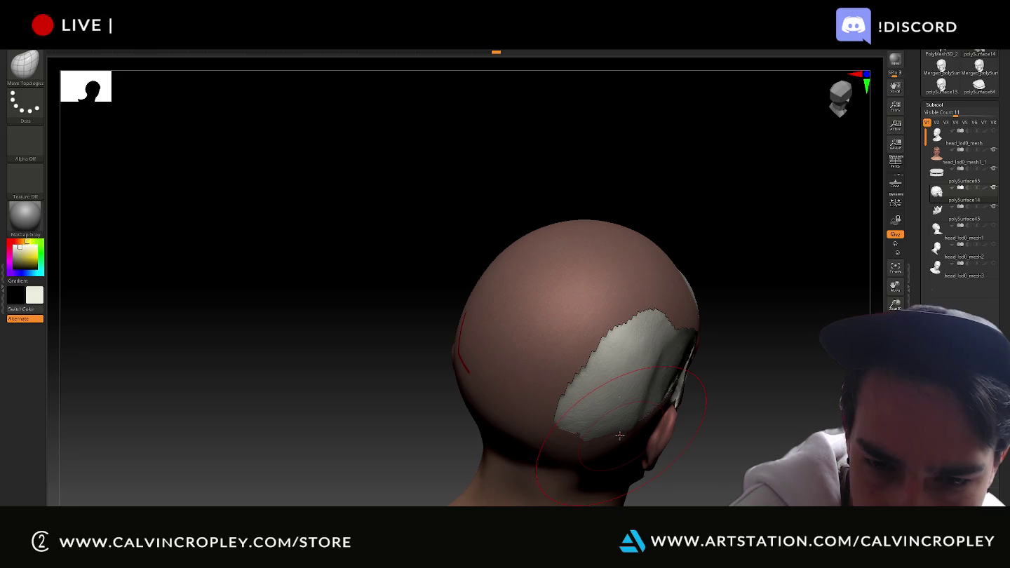
mouse_move(823, 388)
mouse_down()
mouse_move(802, 275)
mouse_move(771, 255)
mouse_move(737, 268)
mouse_move(715, 302)
mouse_up()
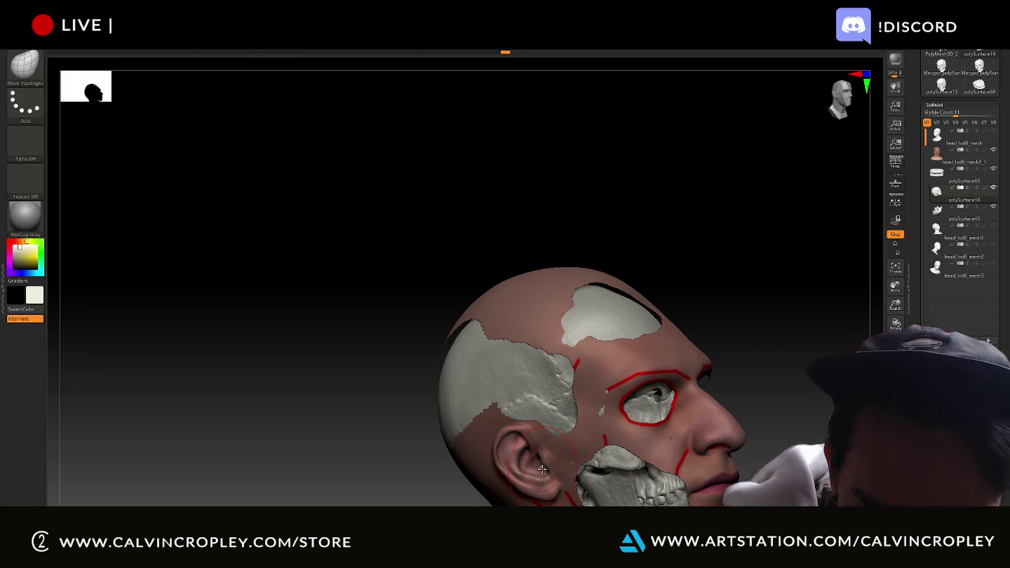
drag(806, 349, 757, 398)
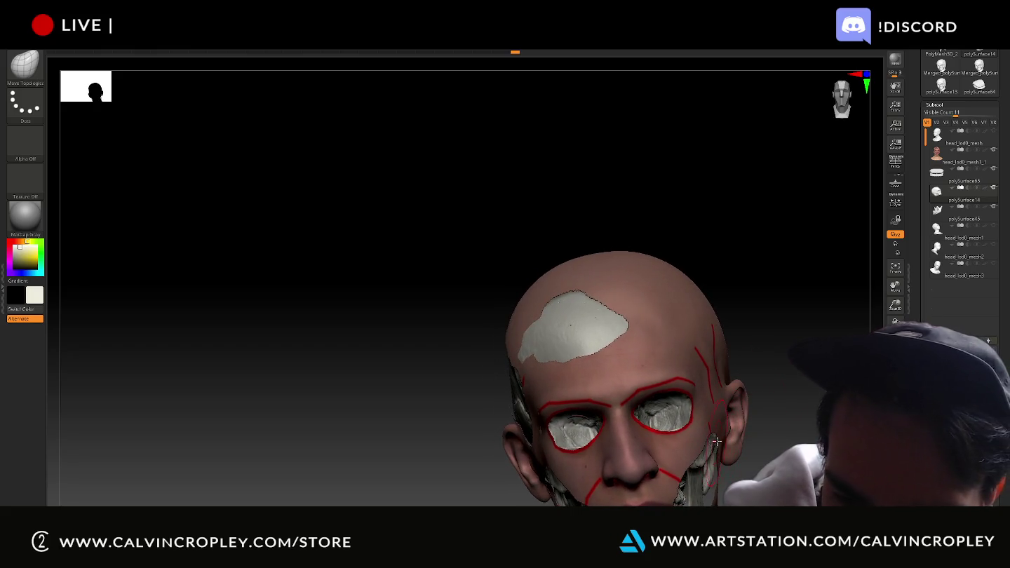
drag(715, 440, 821, 399)
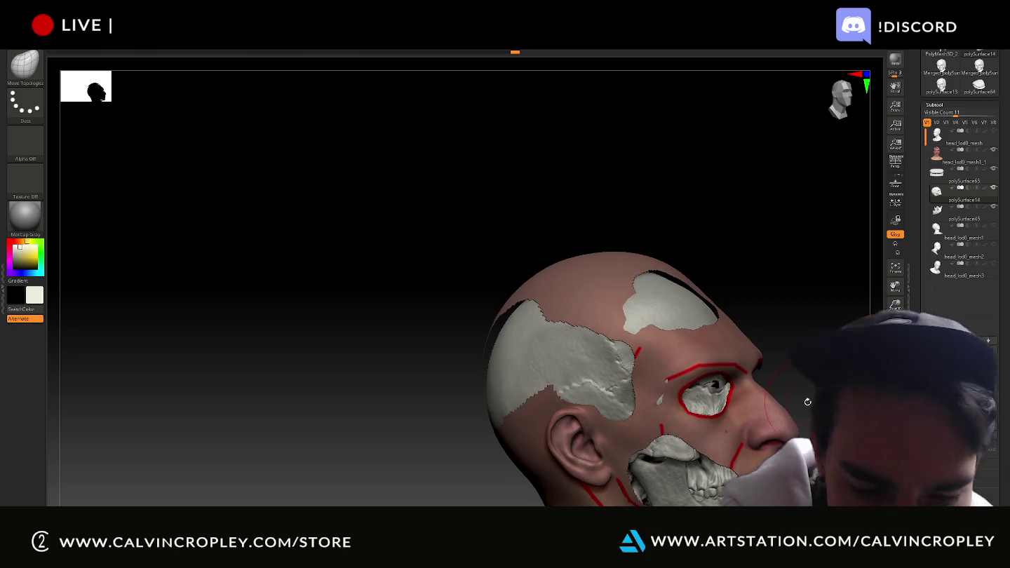
- Try raising the skull pieces with the Transpose gizmo, then undo the move
key(w)
drag(617, 356, 619, 349)
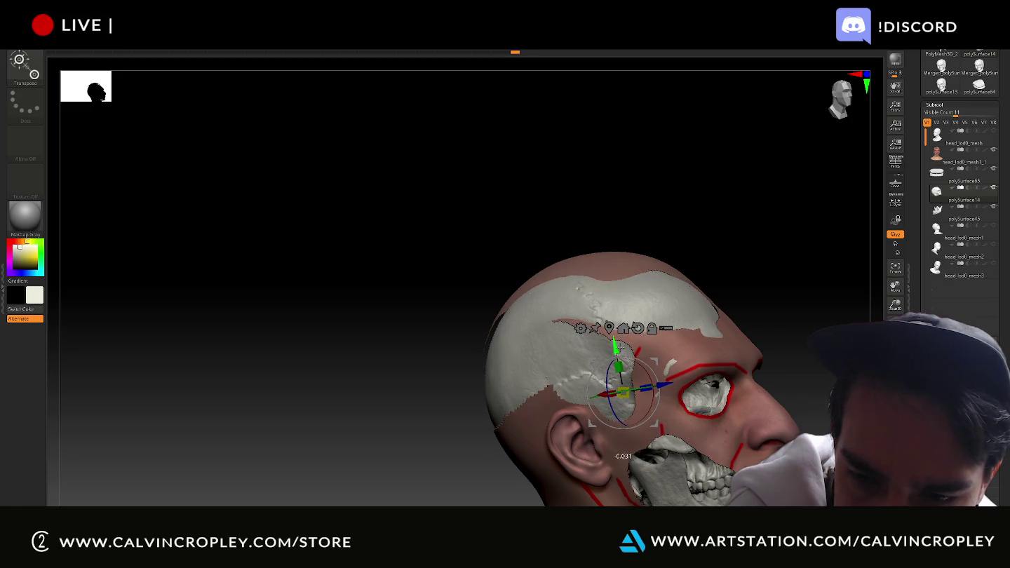
key(ctrl+z)
- Make the jaw and teeth piece the active subtool and select Move Topological
alt+click(701, 470)
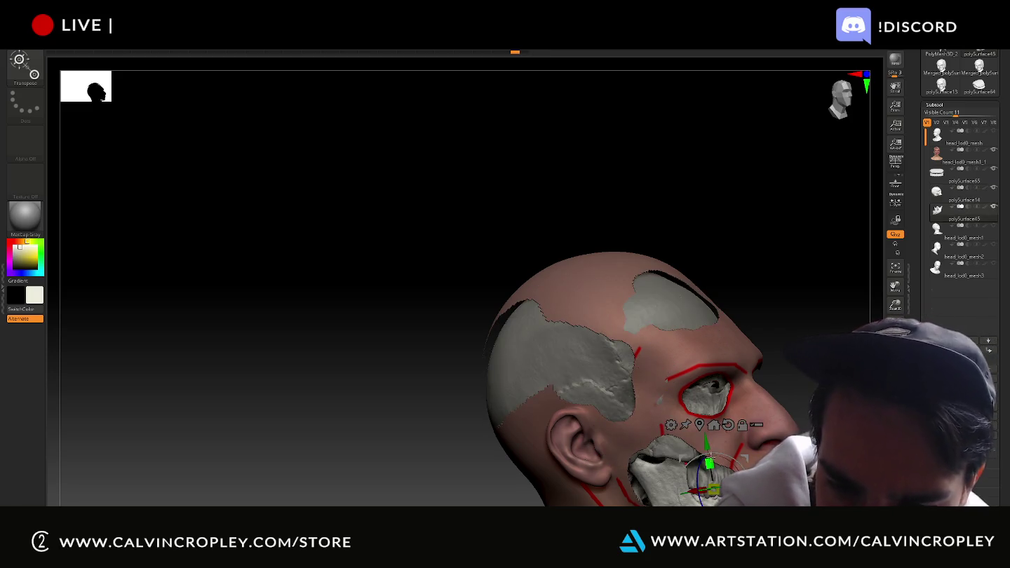
alt+drag(712, 452, 712, 454)
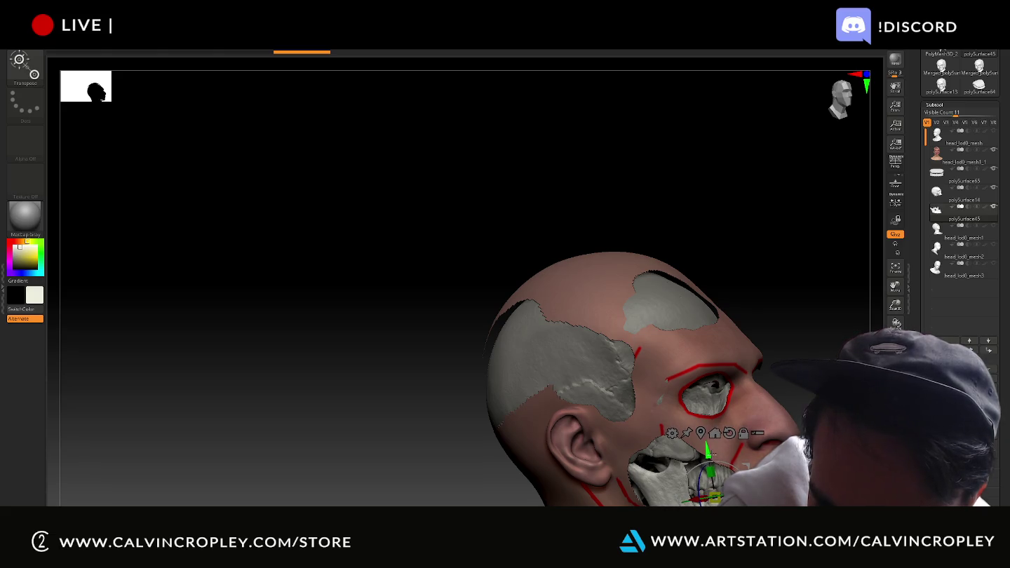
mouse_move(843, 362)
mouse_down()
mouse_move(685, 363)
mouse_move(767, 406)
mouse_up()
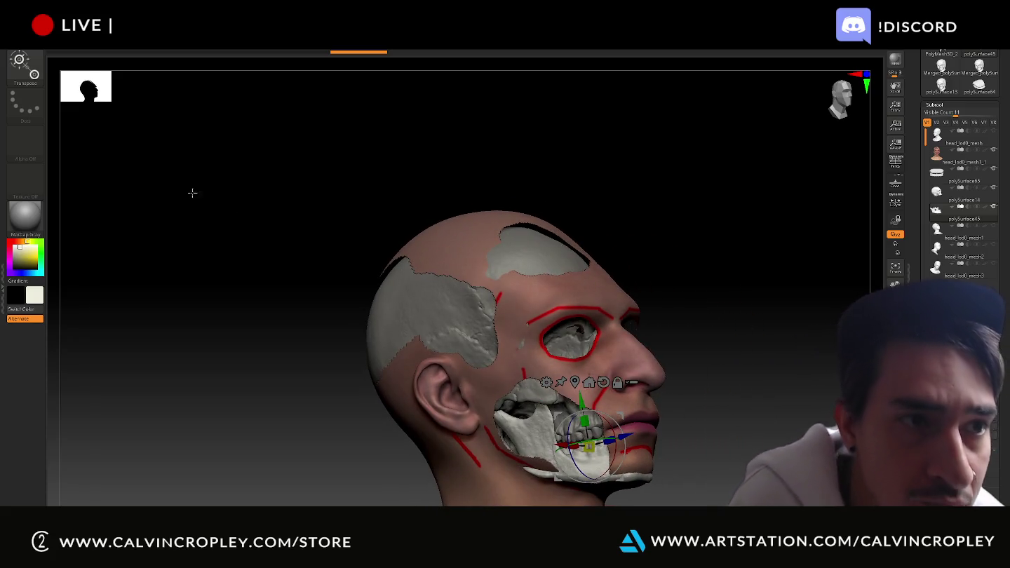
key(b)
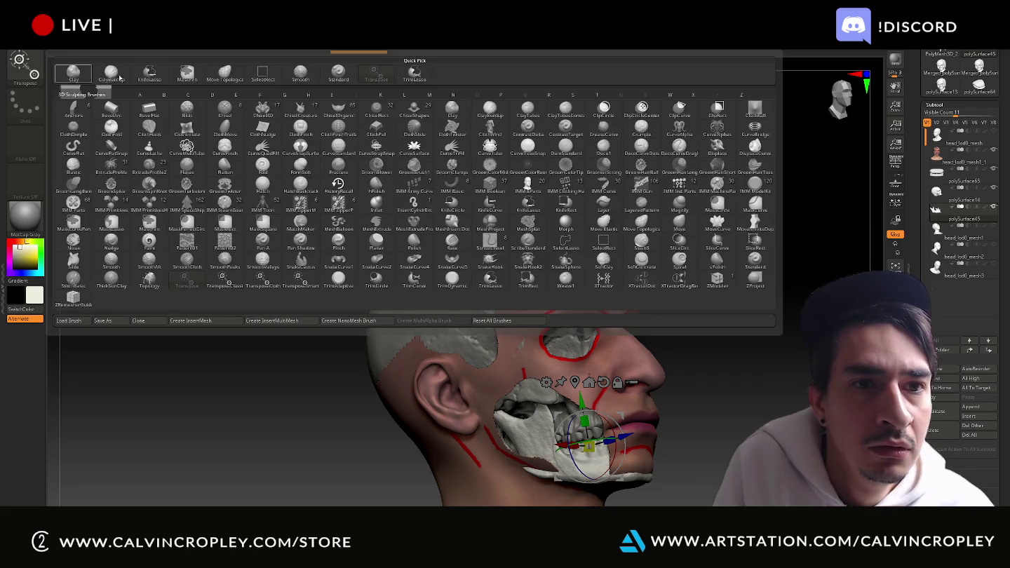
click(654, 226)
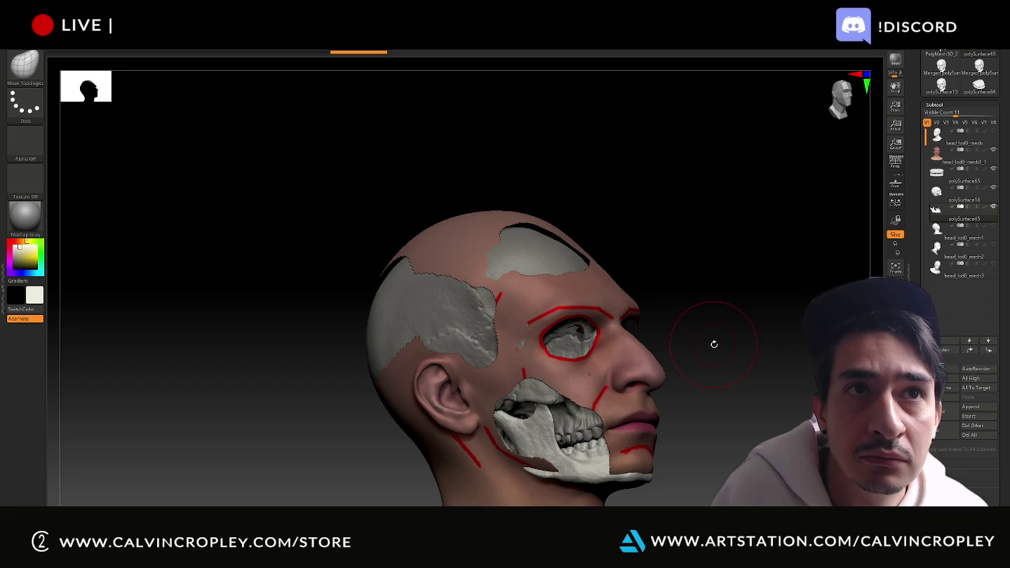
- Push the chin and lower-jaw skin into shape with Move Topological
mouse_move(728, 334)
mouse_down()
mouse_move(743, 318)
mouse_move(728, 318)
mouse_move(666, 399)
mouse_up()
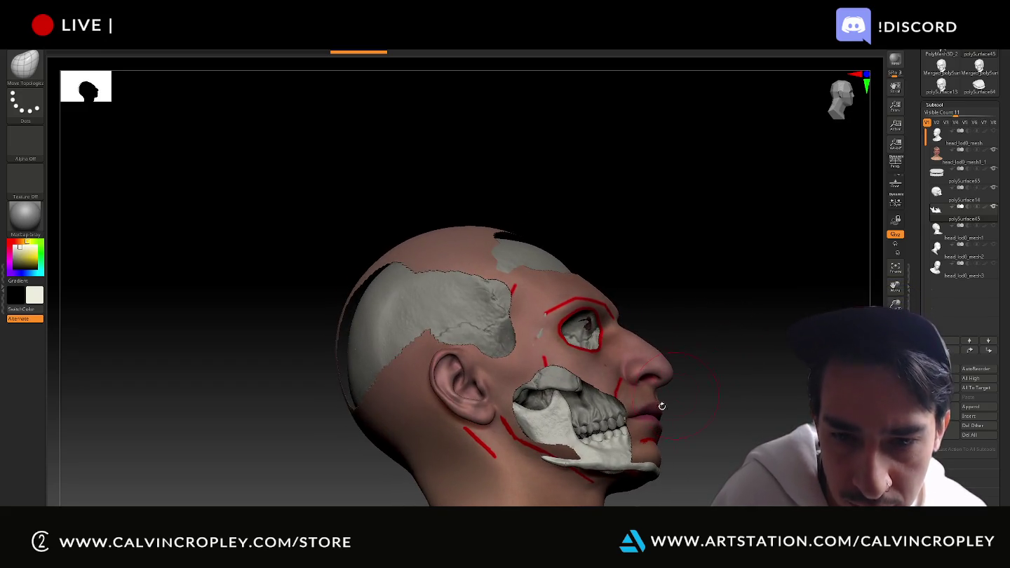
drag(734, 411, 697, 442)
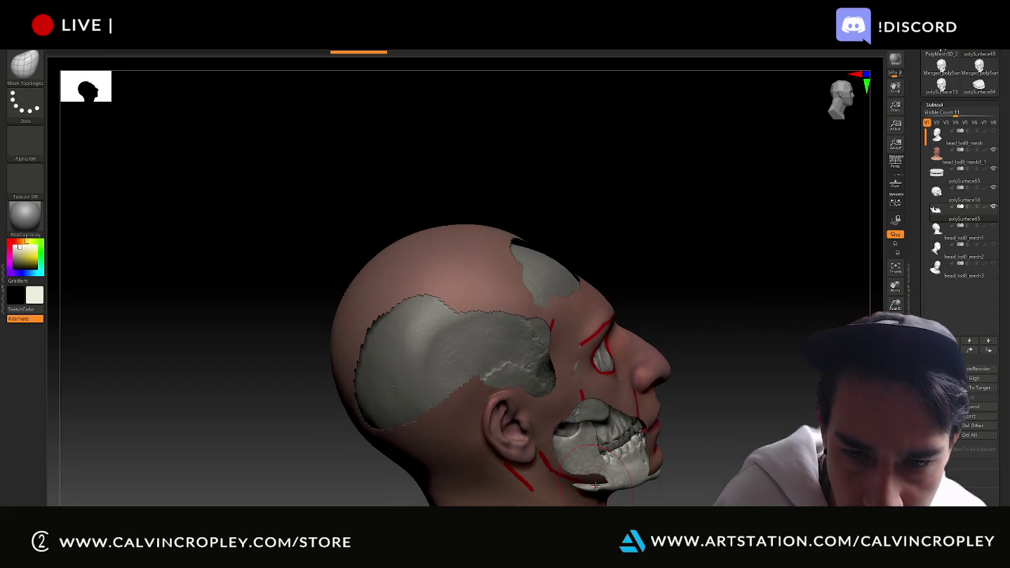
drag(617, 482, 627, 478)
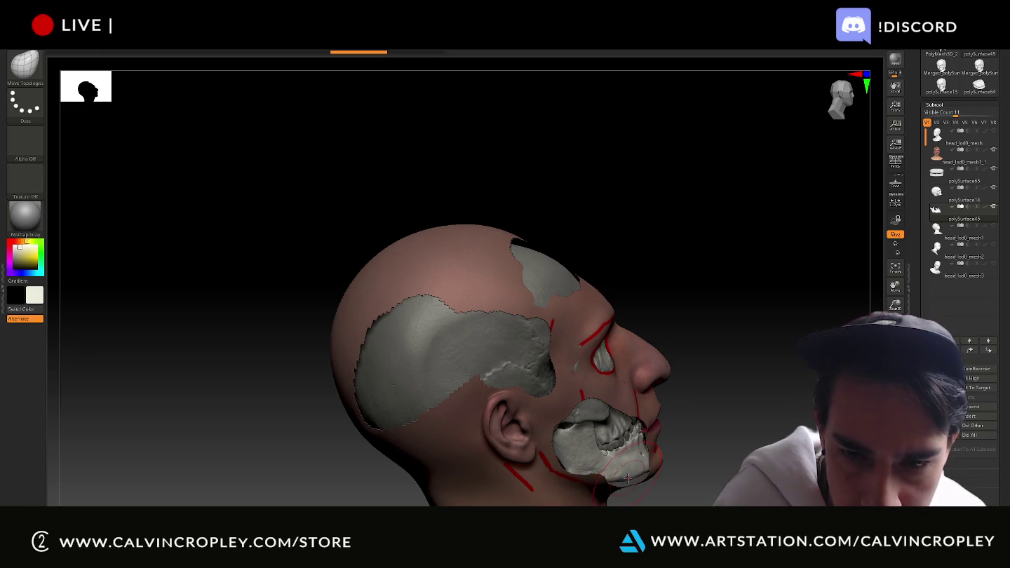
- Lower the jaw and teeth piece with the Transpose gizmo, then return to Move Topological
drag(758, 403, 728, 400)
key(w)
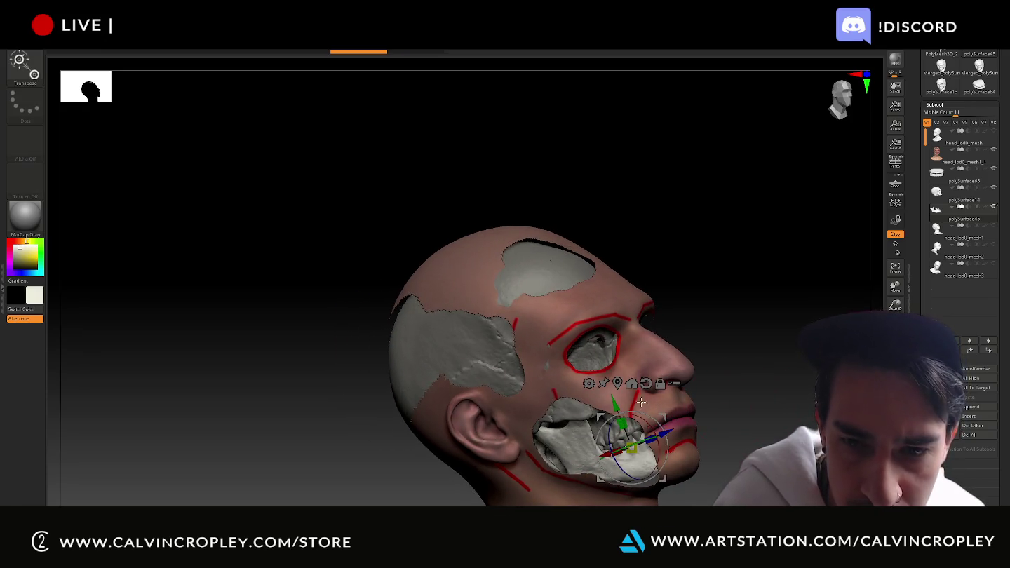
drag(614, 403, 617, 413)
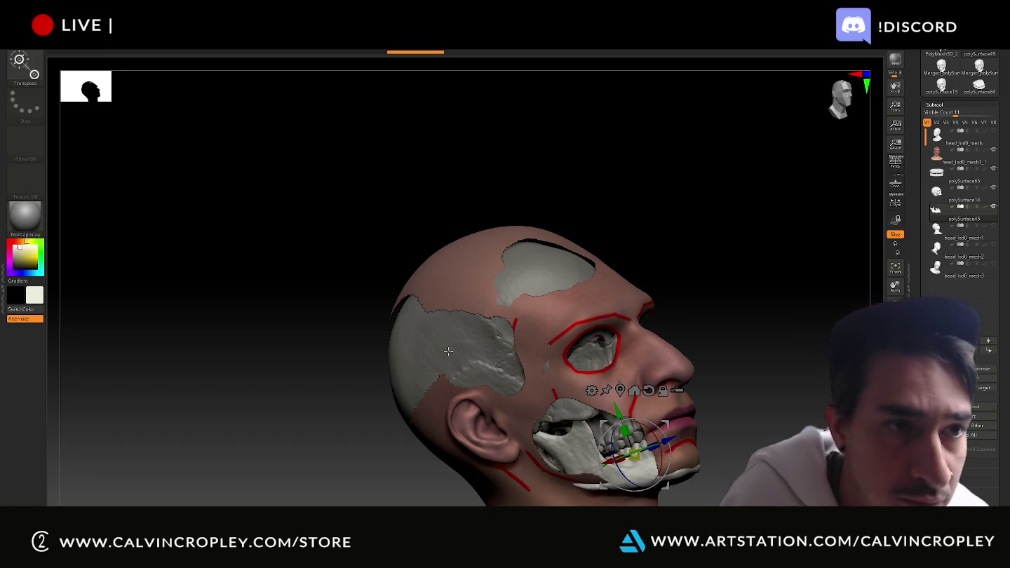
key(b)
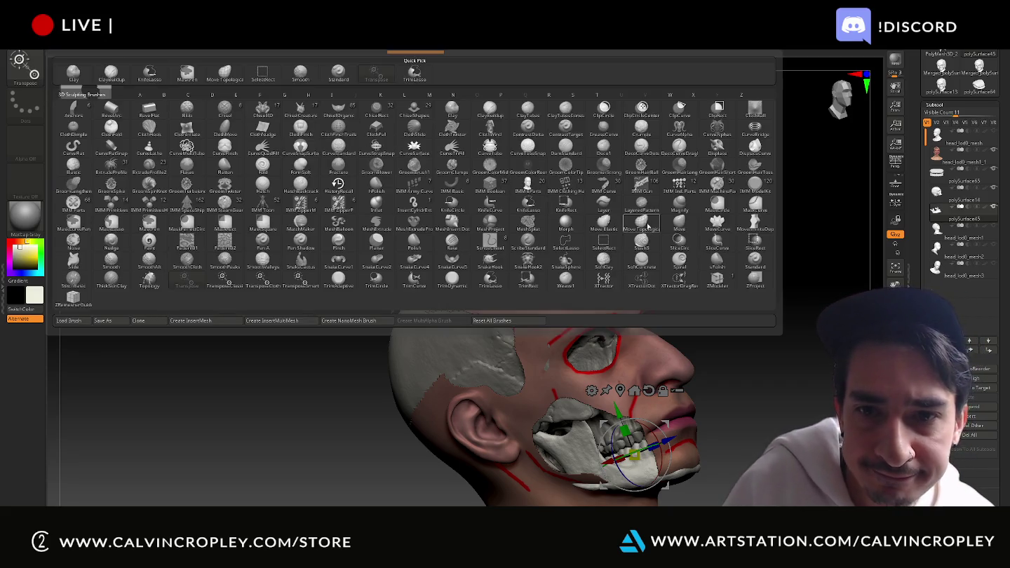
click(651, 224)
drag(729, 318, 696, 349)
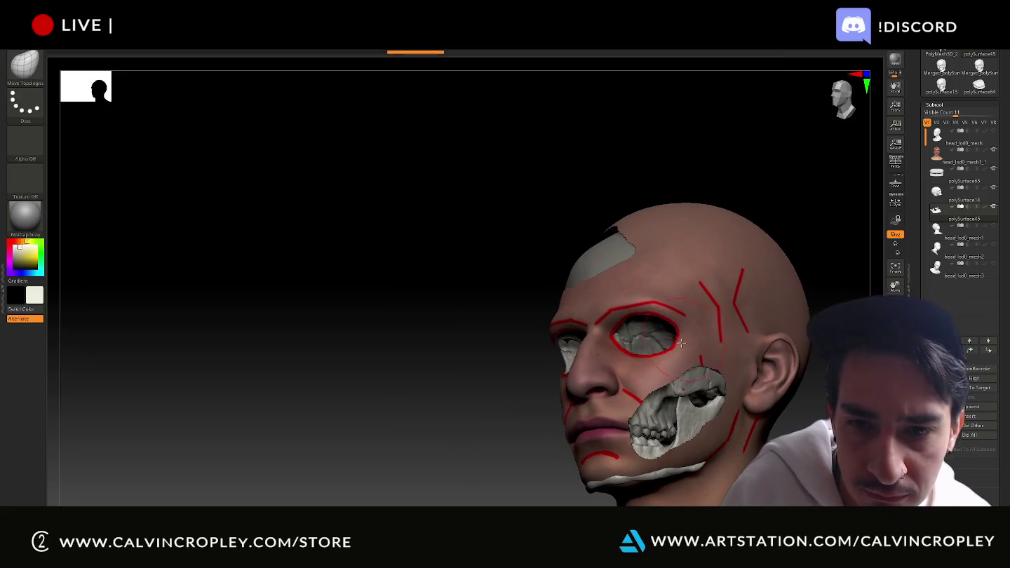
drag(506, 354, 577, 326)
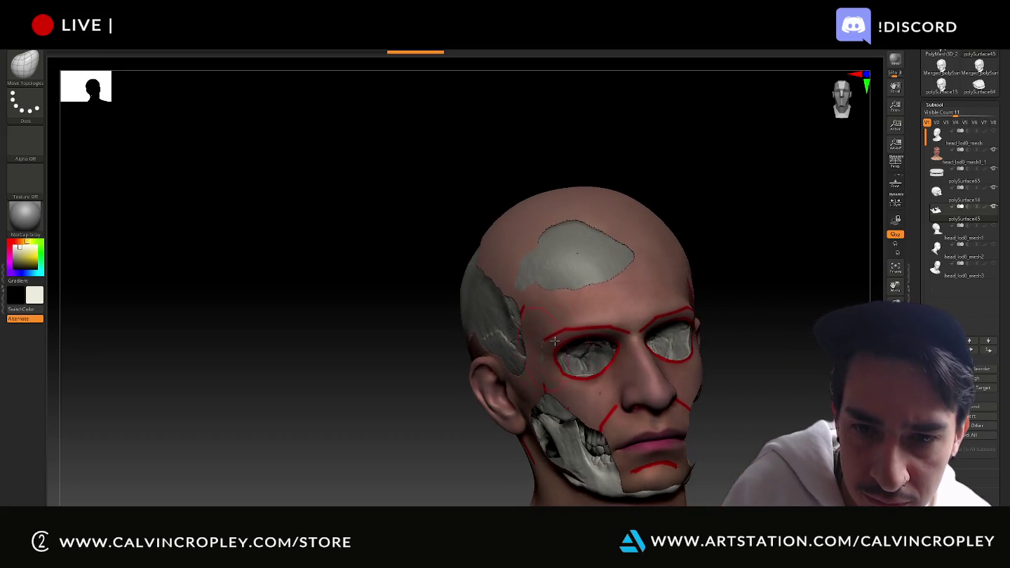
right_drag(577, 327, 676, 473)
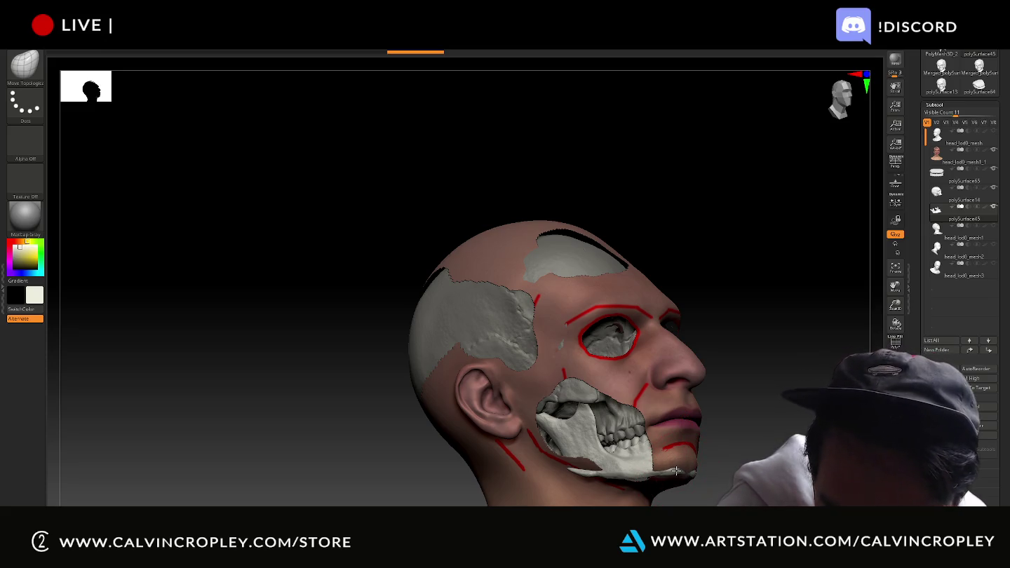
right_drag(675, 462, 704, 469)
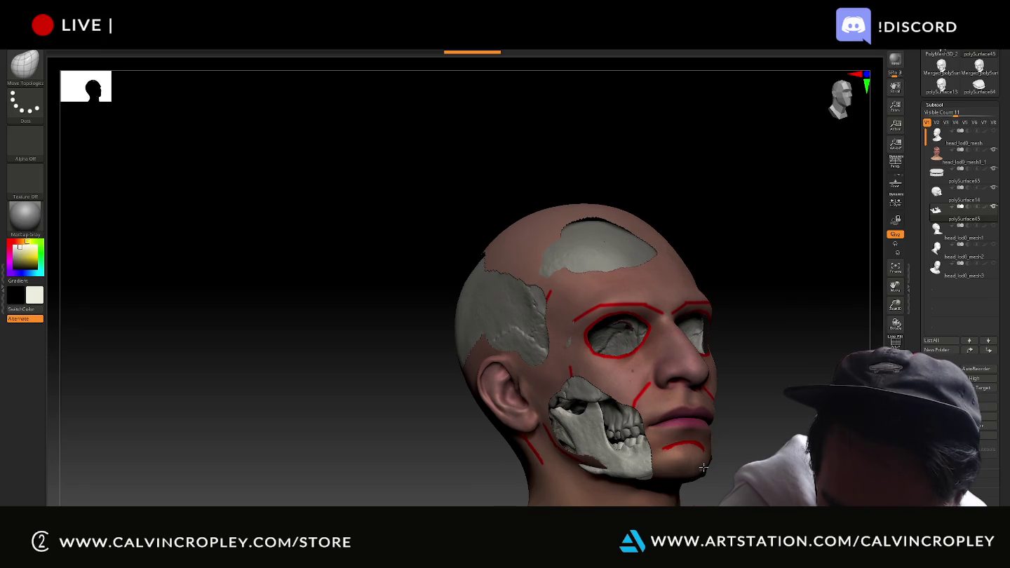
right_drag(703, 467, 713, 495)
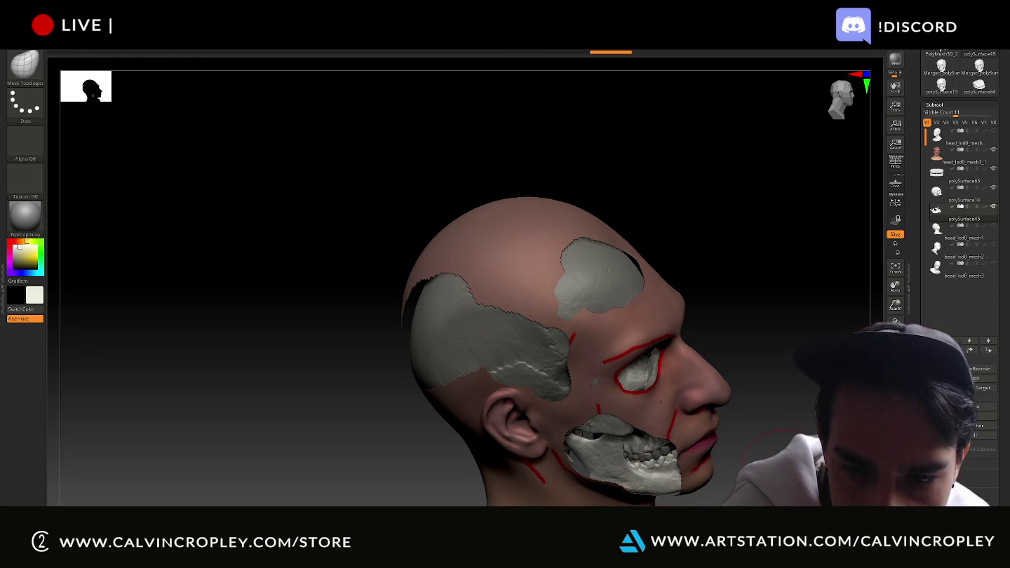
right_drag(657, 490, 737, 460)
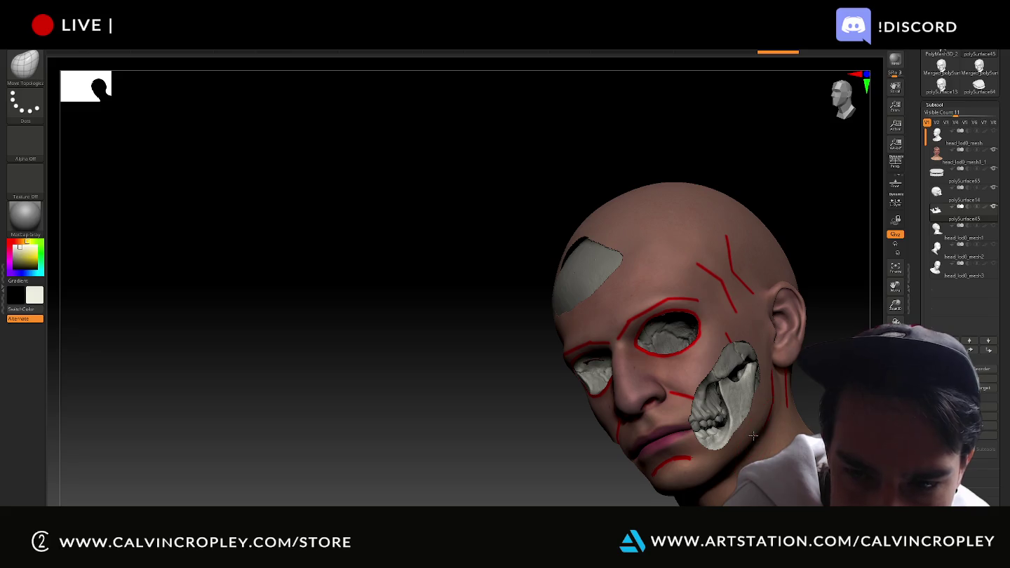
mouse_move(608, 462)
mouse_down()
mouse_move(476, 473)
mouse_move(797, 306)
mouse_move(806, 277)
mouse_up()
alt+click(509, 293)
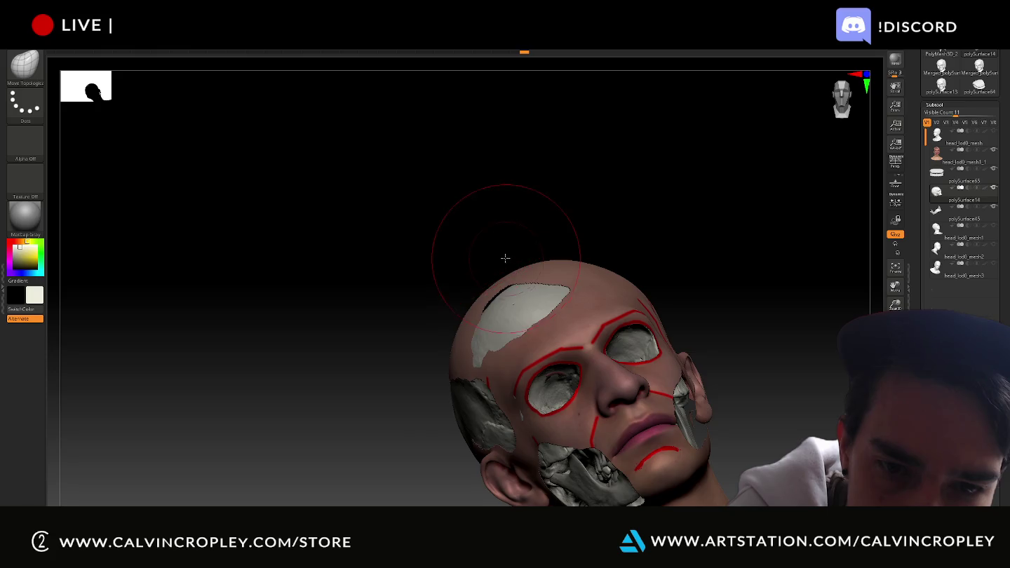
drag(506, 258, 499, 292)
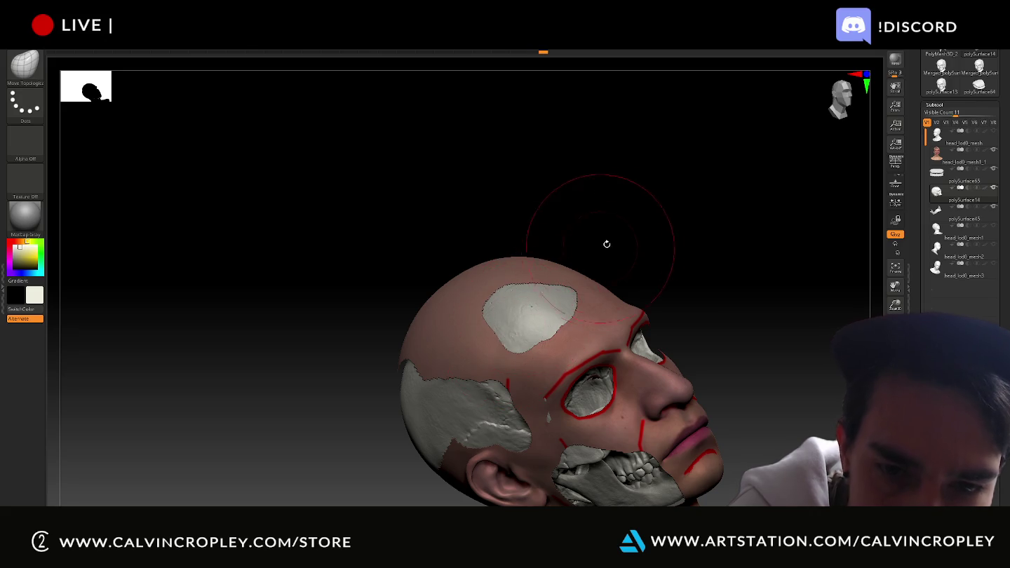
drag(604, 242, 622, 225)
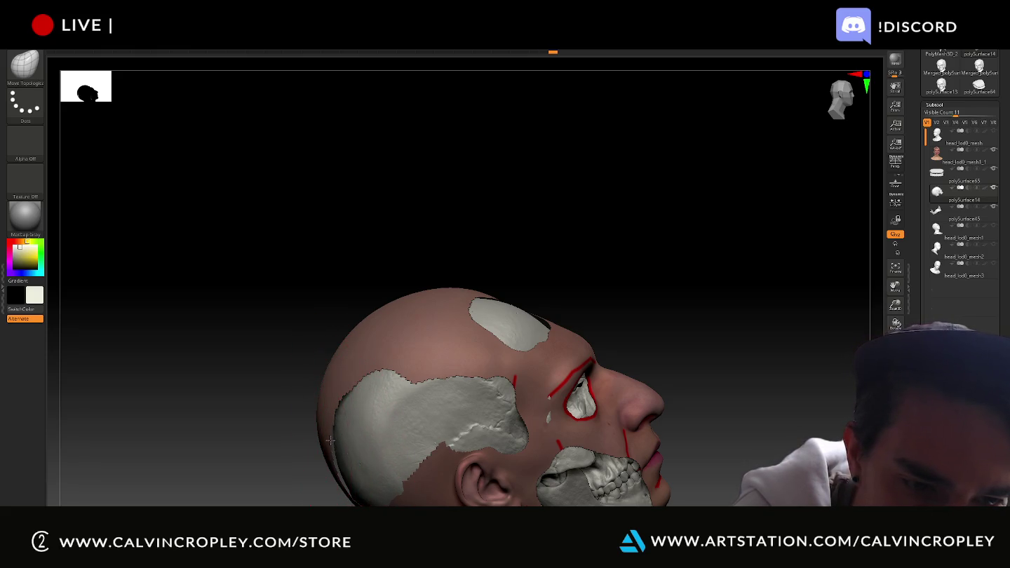
drag(302, 435, 309, 432)
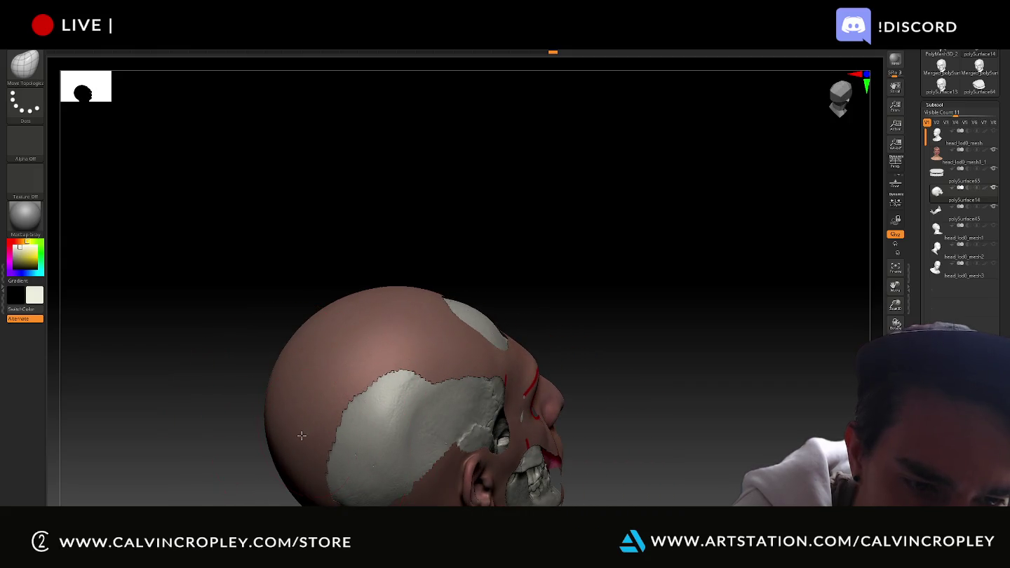
mouse_move(302, 438)
right_down()
mouse_move(232, 440)
mouse_move(281, 447)
right_up()
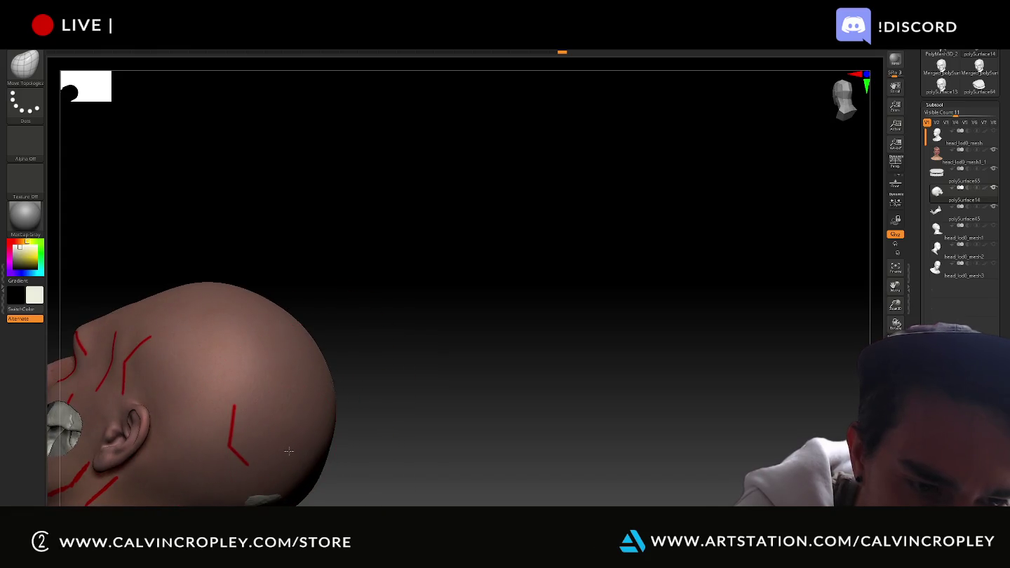
right_drag(304, 432, 363, 373)
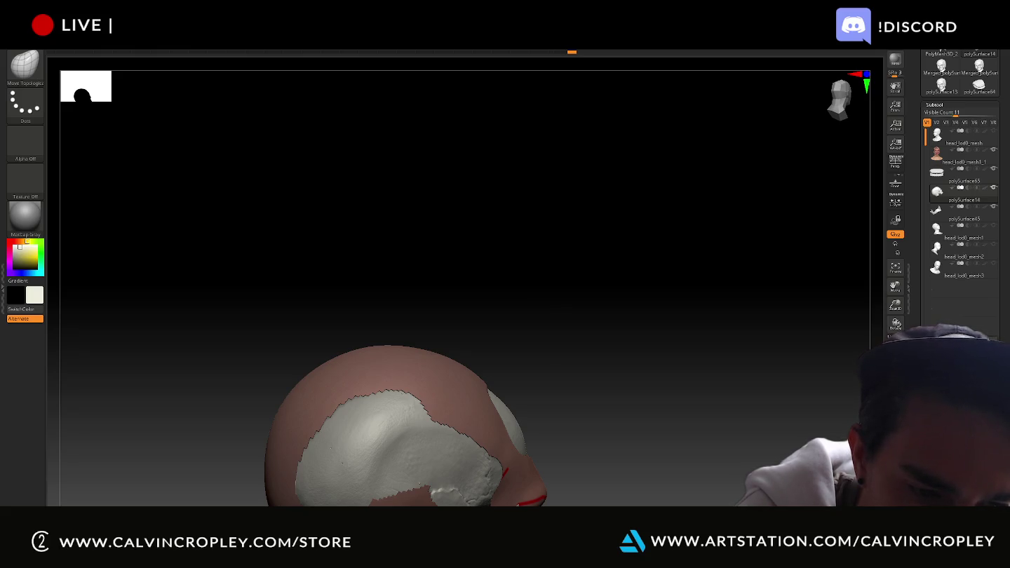
mouse_move(670, 396)
right_down()
mouse_move(713, 282)
mouse_move(737, 320)
mouse_move(719, 320)
right_up()
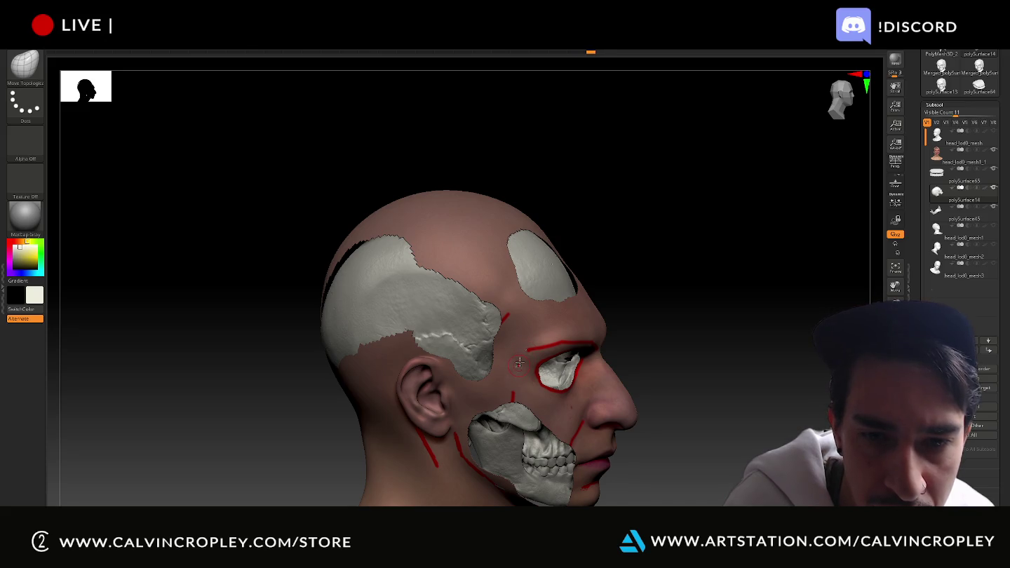
mouse_move(631, 309)
mouse_down()
mouse_move(643, 300)
mouse_move(635, 313)
mouse_up()
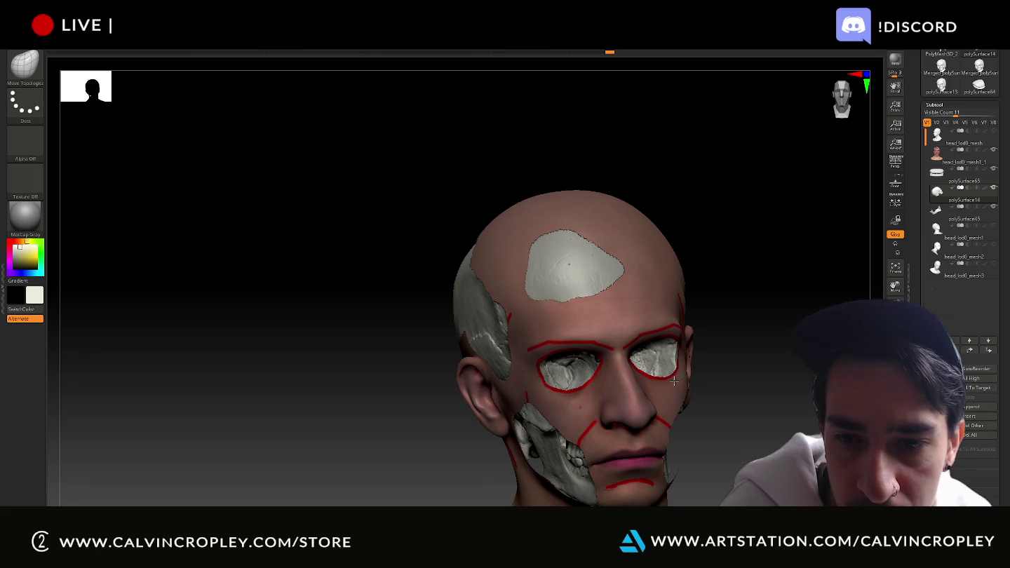
mouse_move(679, 376)
mouse_down()
mouse_move(744, 344)
mouse_move(728, 323)
mouse_move(739, 325)
mouse_up()
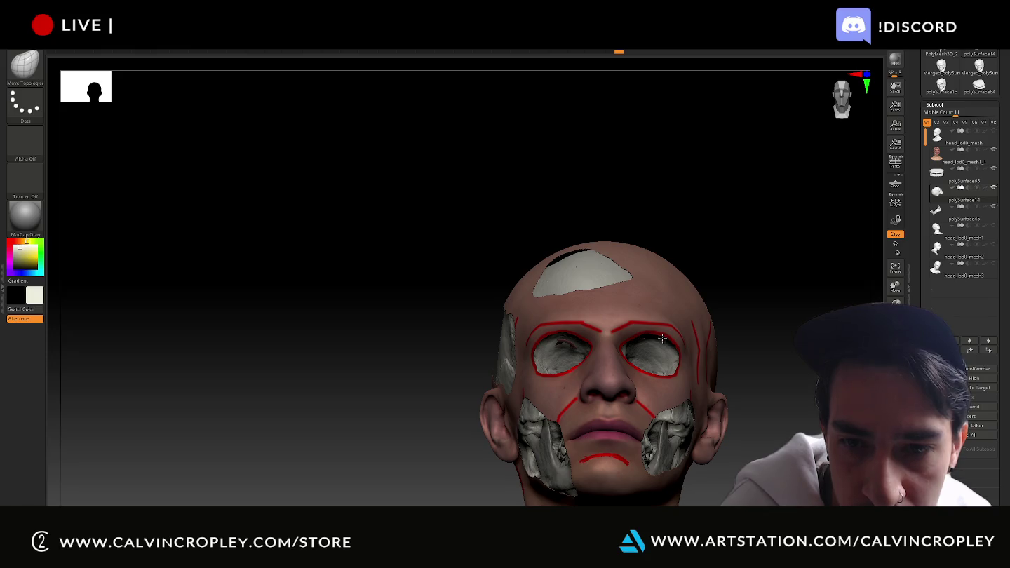
drag(765, 267, 651, 269)
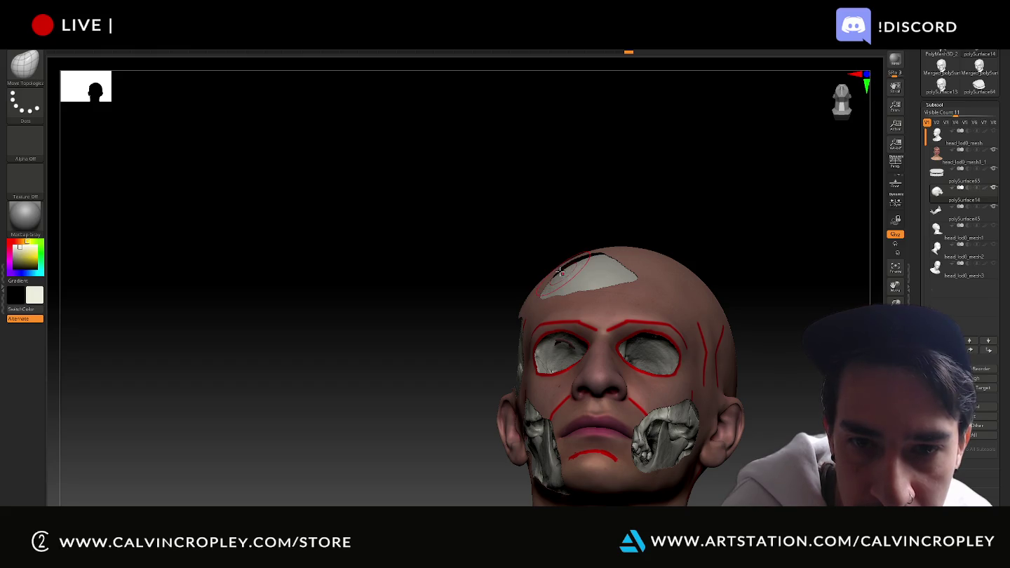
mouse_move(733, 229)
mouse_down()
mouse_move(739, 260)
mouse_move(767, 253)
mouse_move(732, 226)
mouse_move(765, 249)
mouse_move(760, 286)
mouse_move(769, 292)
mouse_move(747, 282)
mouse_move(761, 280)
mouse_move(766, 312)
mouse_move(830, 251)
mouse_move(802, 250)
mouse_move(673, 318)
mouse_up()
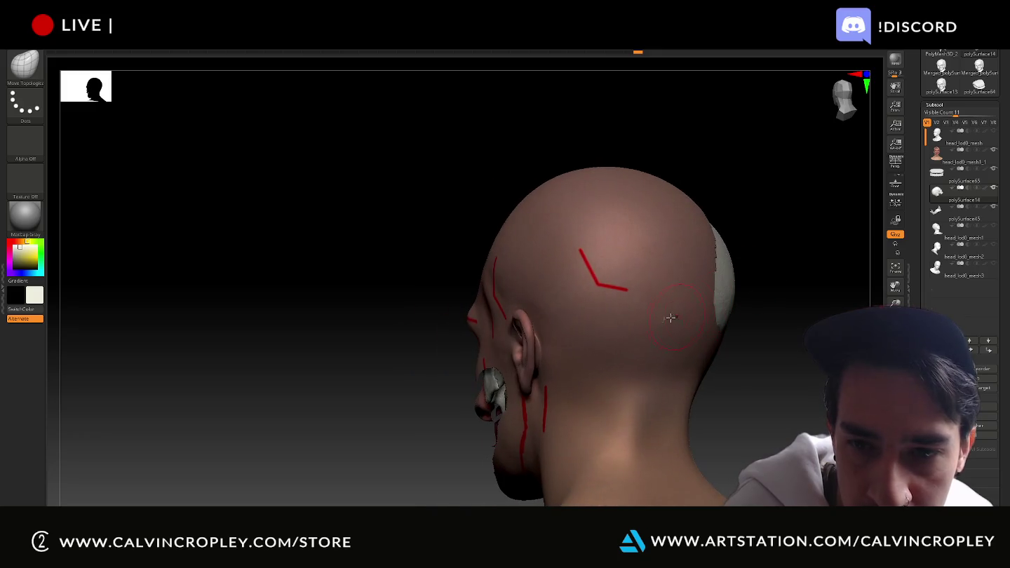
mouse_move(785, 301)
mouse_down()
mouse_move(804, 281)
mouse_move(698, 274)
mouse_move(739, 286)
mouse_move(747, 264)
mouse_up()
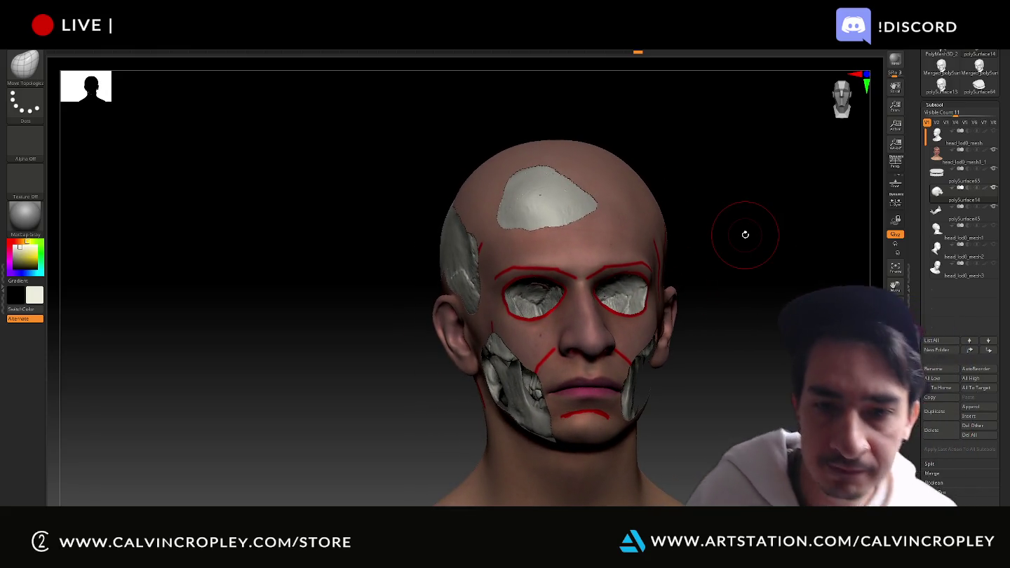
- Select the jaw subtool and turn off the head's eye icon, leaving the skull with jaw and teeth
alt+click(558, 434)
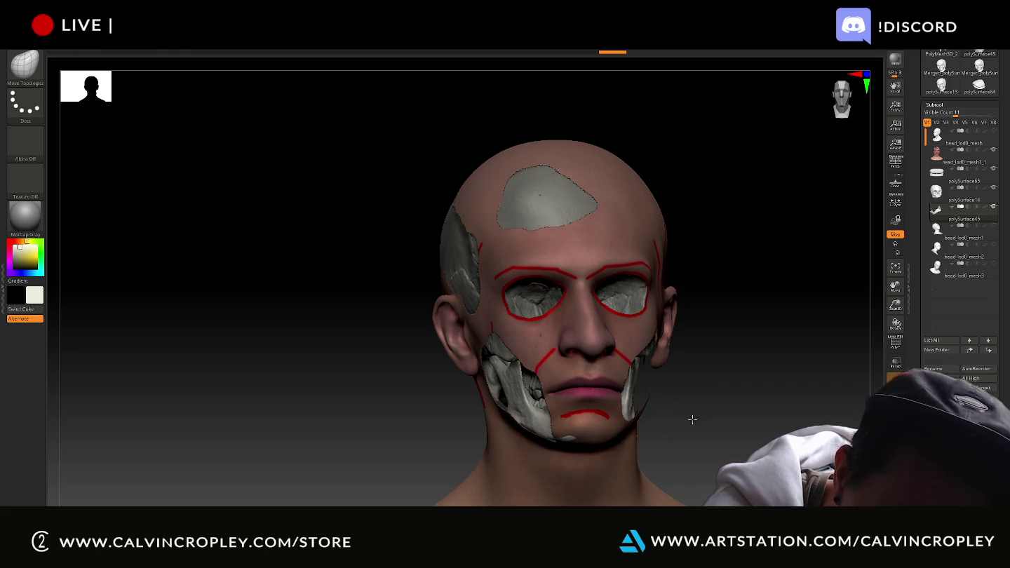
right_drag(692, 420, 666, 460)
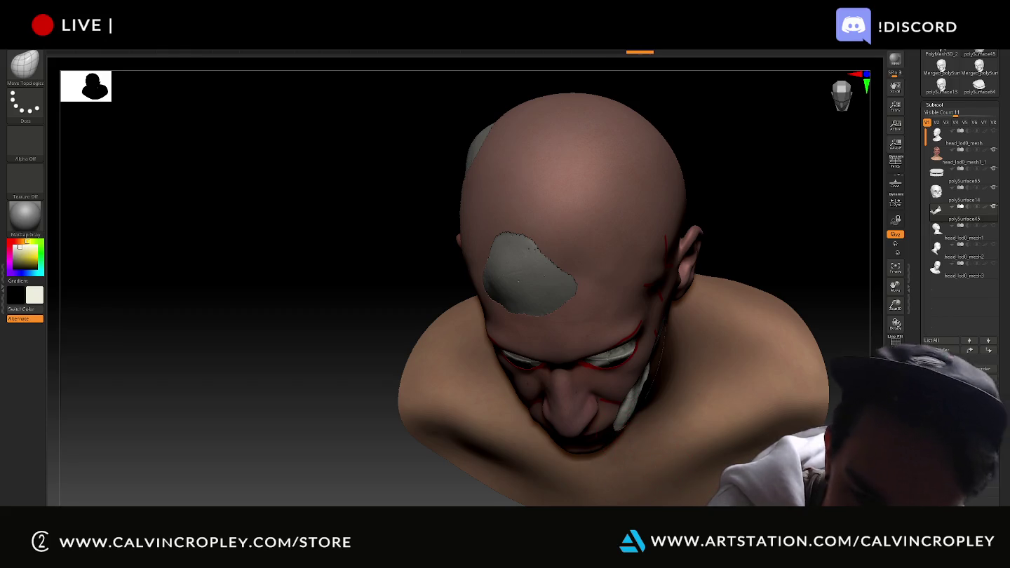
right_drag(641, 450, 585, 427)
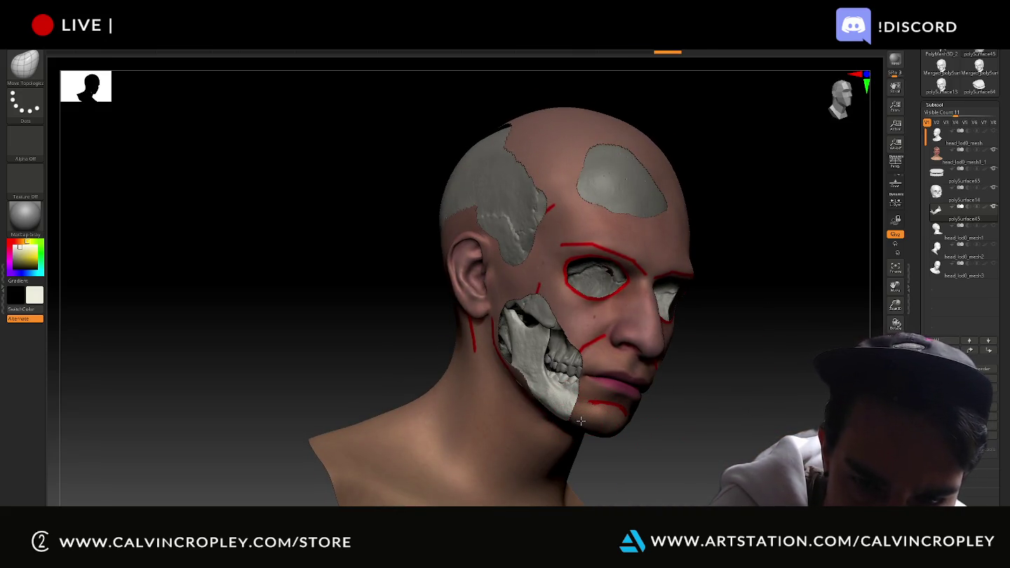
right_drag(581, 420, 519, 420)
click(993, 149)
mouse_move(799, 250)
right_down()
mouse_move(735, 334)
mouse_move(752, 312)
right_up()
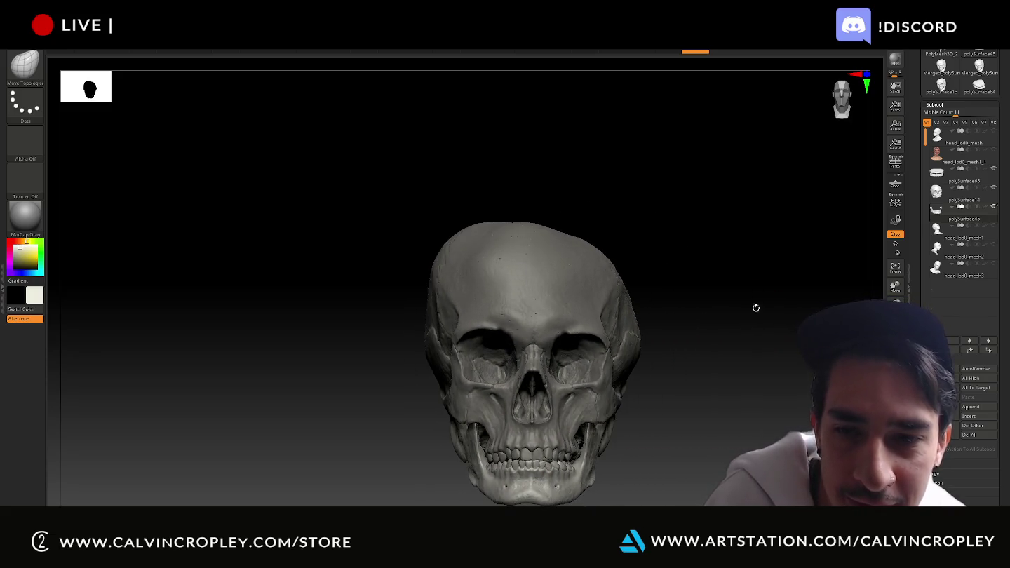
- Select the polySurface14 skull subtool and toggle the head's visibility on and off to compare
click(993, 199)
click(994, 150)
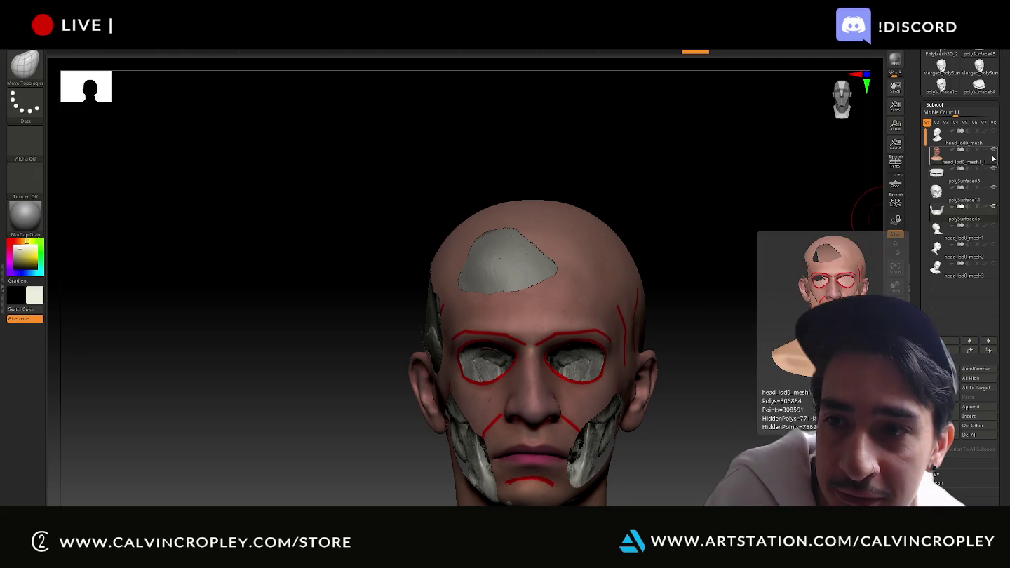
click(994, 150)
drag(800, 224, 693, 250)
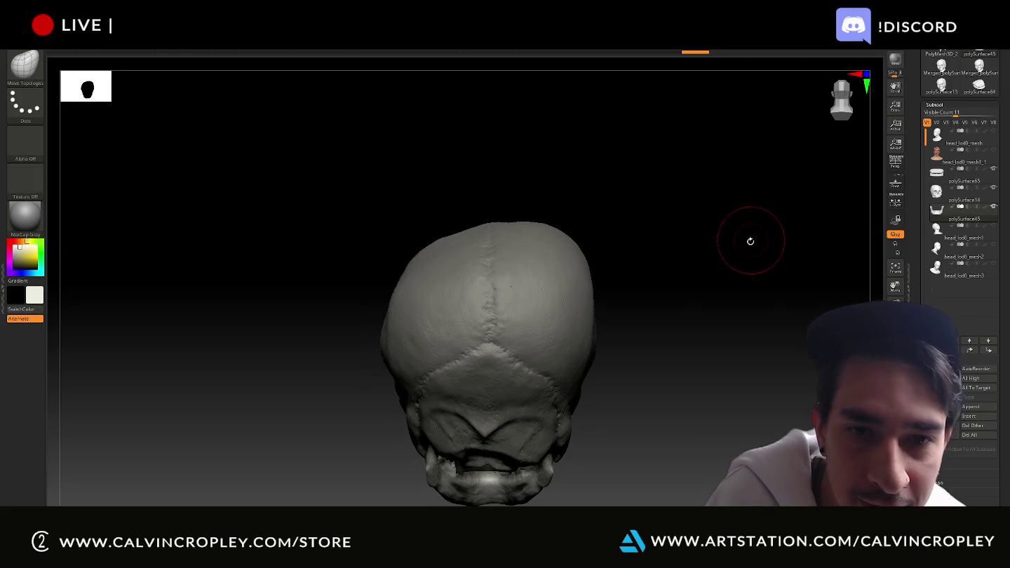
drag(750, 237, 772, 267)
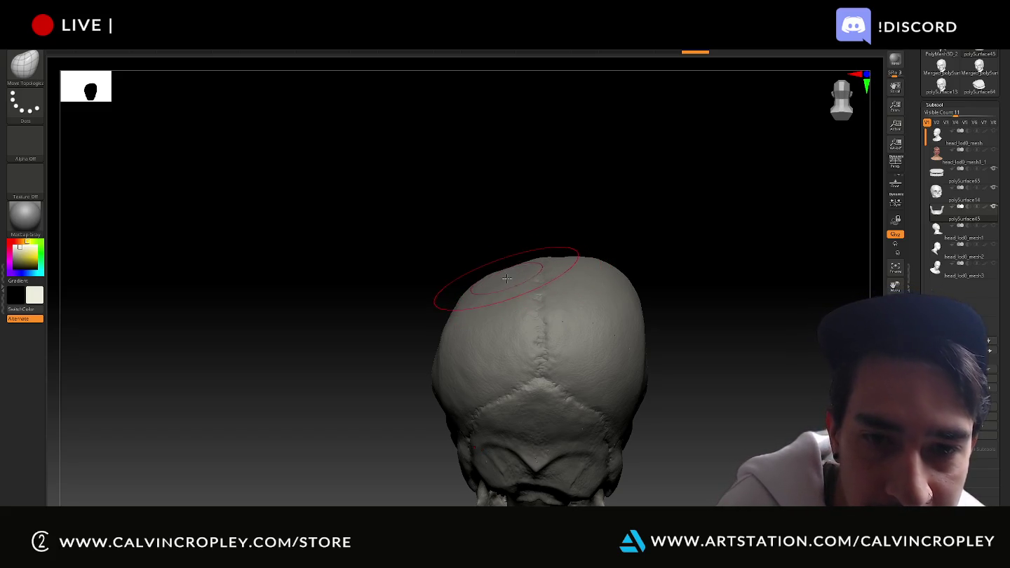
- Make the skull the active sculpt piece and view it from the front and top-left
alt+click(515, 279)
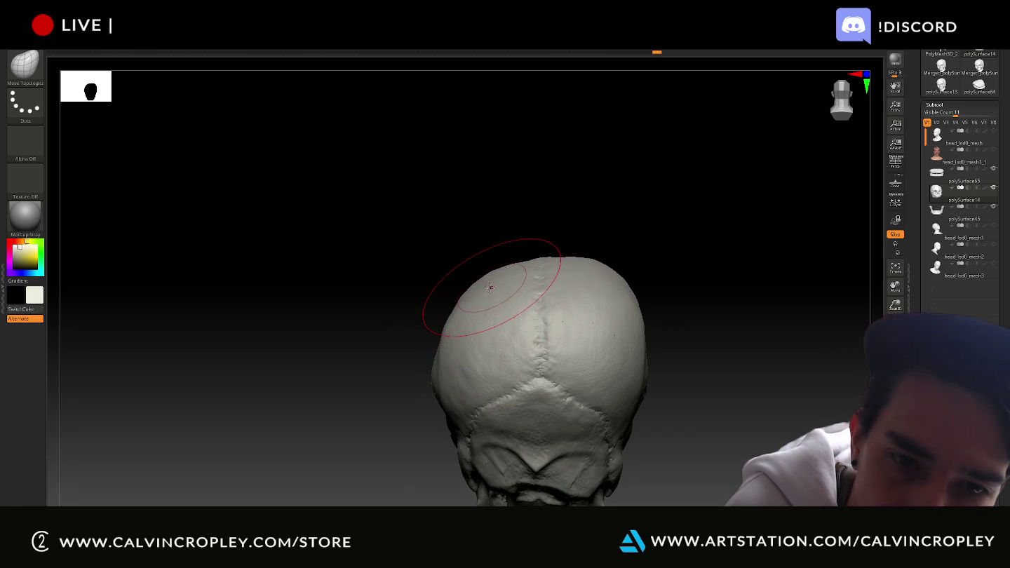
drag(479, 243, 546, 238)
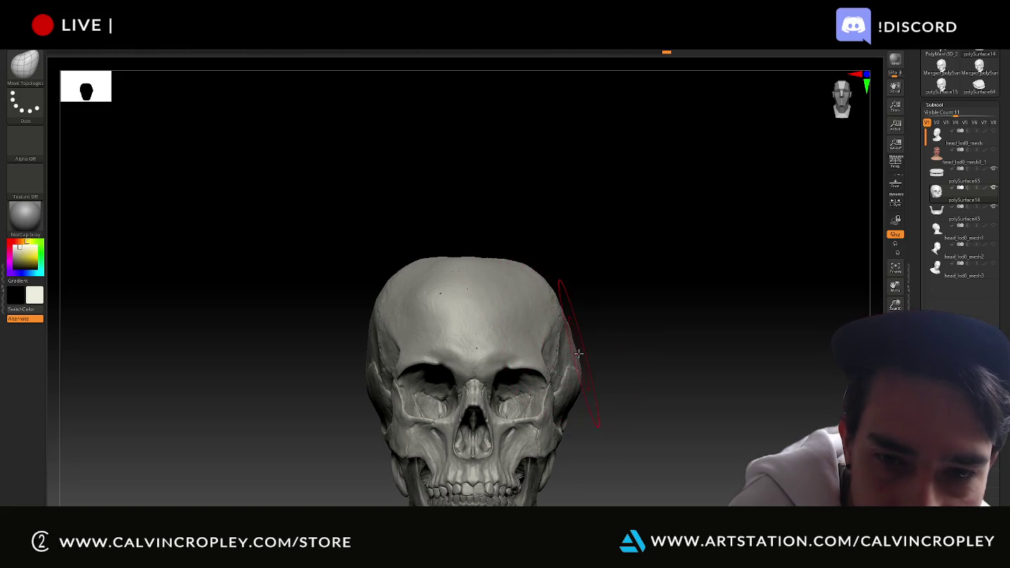
drag(589, 376, 584, 373)
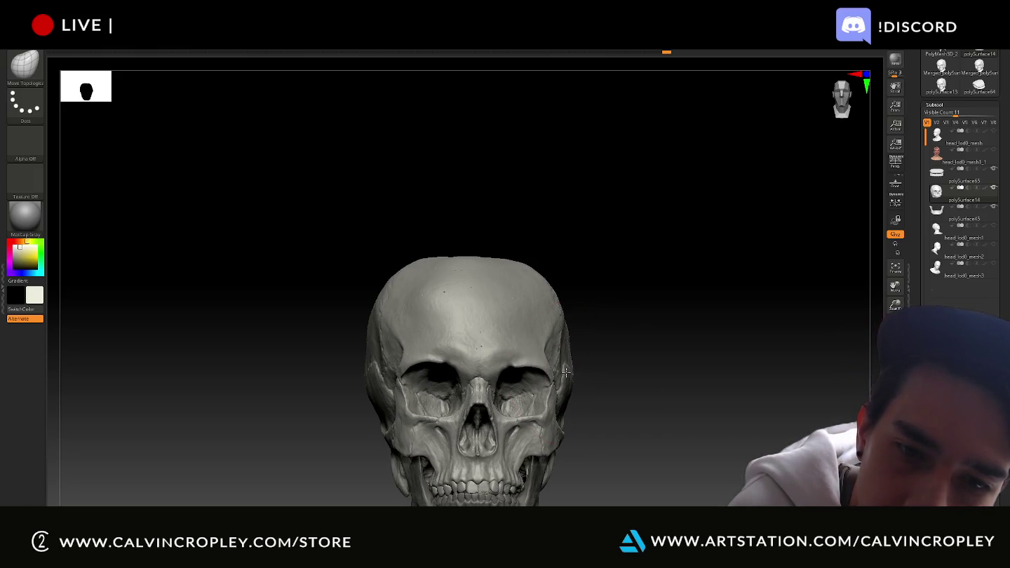
mouse_move(577, 344)
mouse_down()
mouse_move(606, 302)
mouse_move(597, 302)
mouse_move(612, 304)
mouse_up()
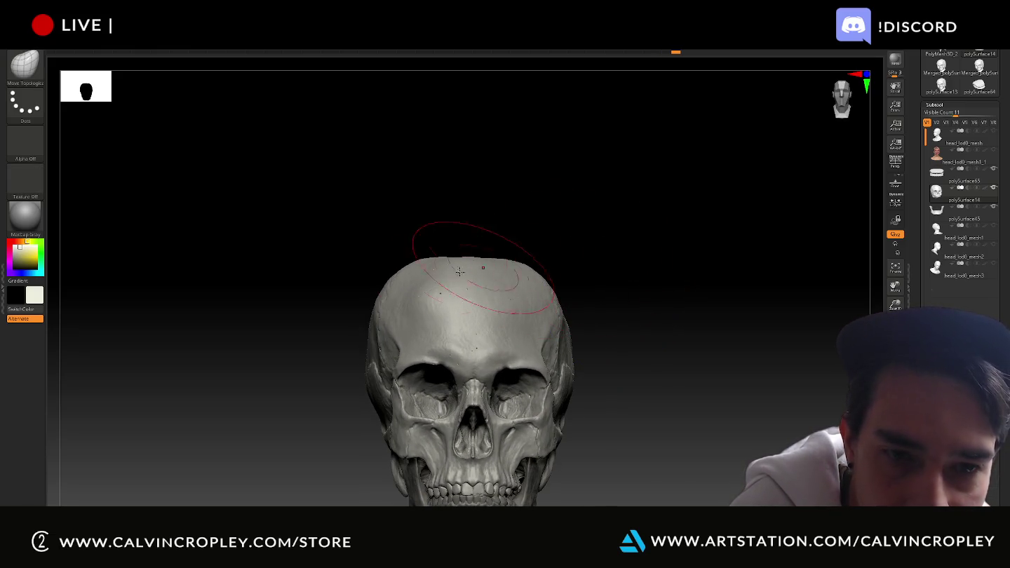
mouse_move(601, 235)
mouse_down()
mouse_move(596, 282)
mouse_move(582, 281)
mouse_up()
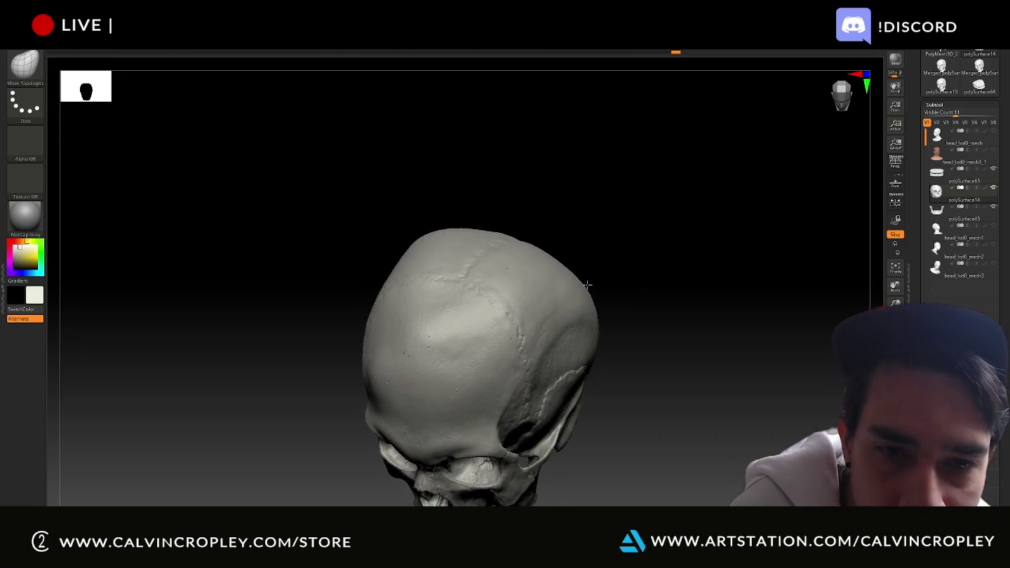
- Switch to perspective view (P) and orbit the skull around its sides and back
mouse_move(502, 237)
mouse_down()
mouse_move(568, 187)
mouse_move(584, 162)
mouse_move(572, 199)
mouse_move(602, 206)
mouse_move(758, 197)
mouse_move(678, 237)
mouse_move(647, 228)
mouse_move(667, 211)
mouse_up()
key(p)
mouse_move(688, 270)
mouse_down()
mouse_move(712, 201)
mouse_move(708, 228)
mouse_move(640, 235)
mouse_move(651, 193)
mouse_move(625, 187)
mouse_move(596, 204)
mouse_up()
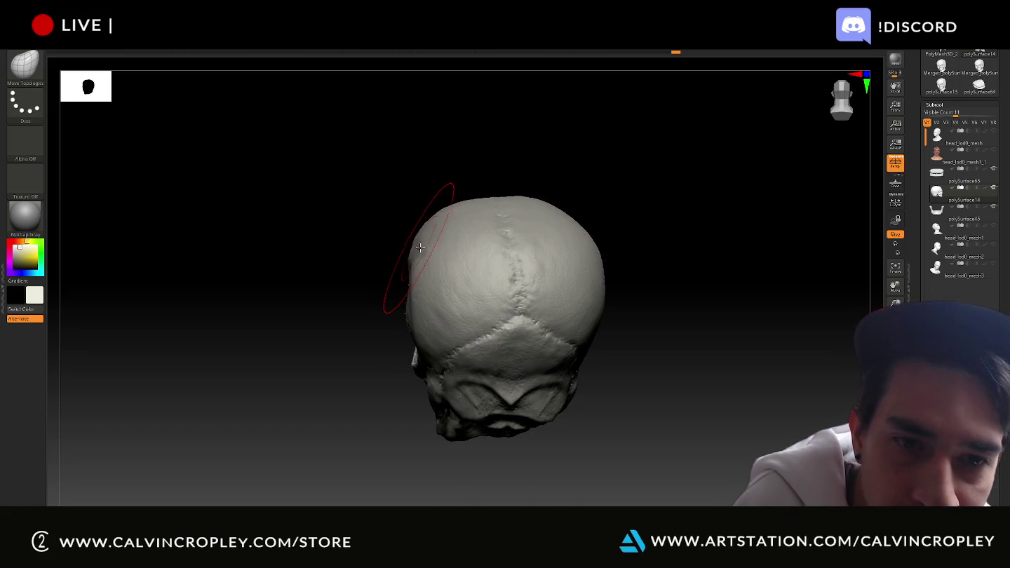
mouse_move(529, 164)
mouse_down()
mouse_move(591, 171)
mouse_move(596, 193)
mouse_up()
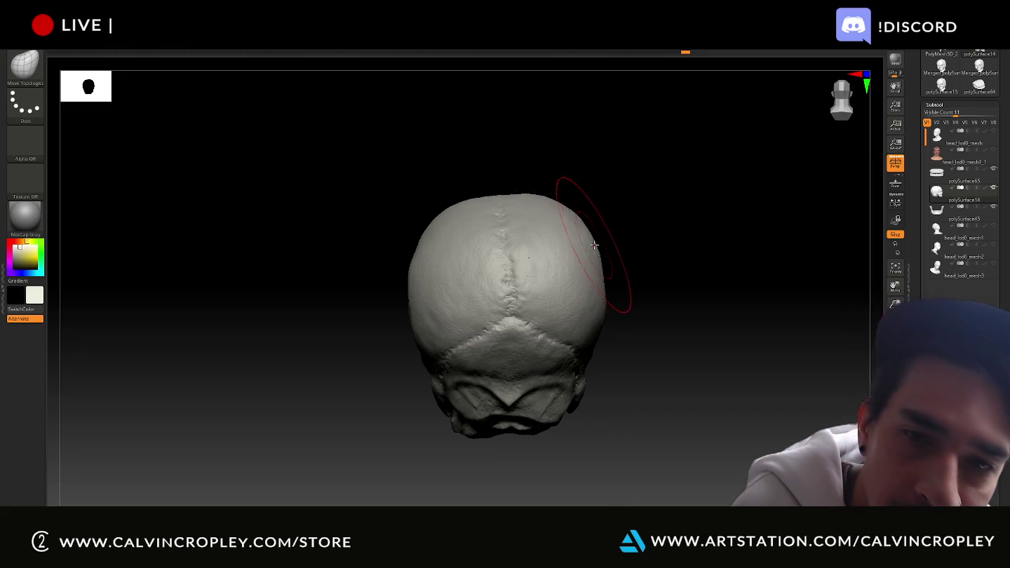
mouse_move(579, 179)
mouse_down()
mouse_move(669, 168)
mouse_move(596, 182)
mouse_move(631, 197)
mouse_move(622, 171)
mouse_up()
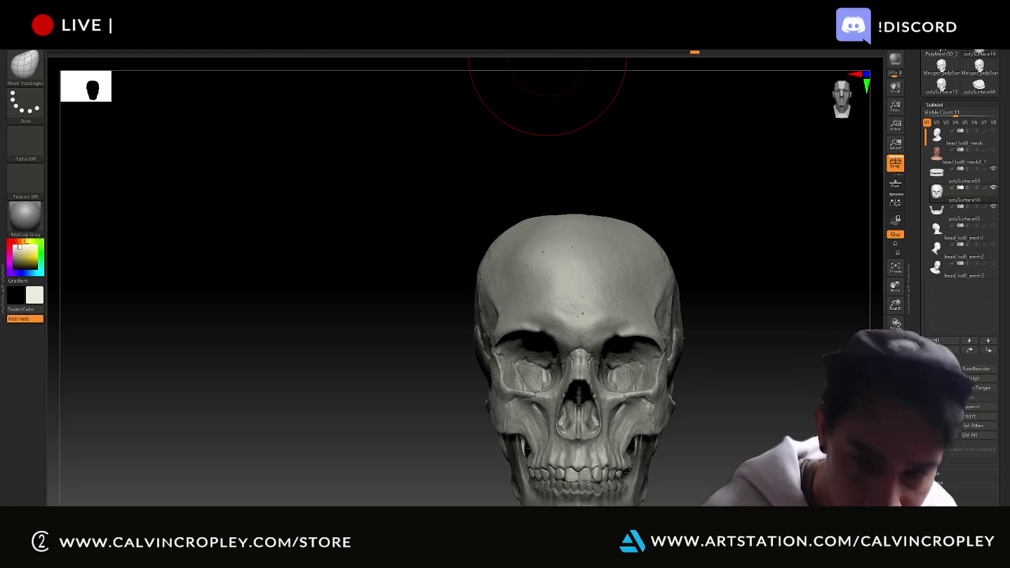
- Step the skull up a subdivision level (D), return to a front view, and select the jaw
drag(761, 255, 744, 258)
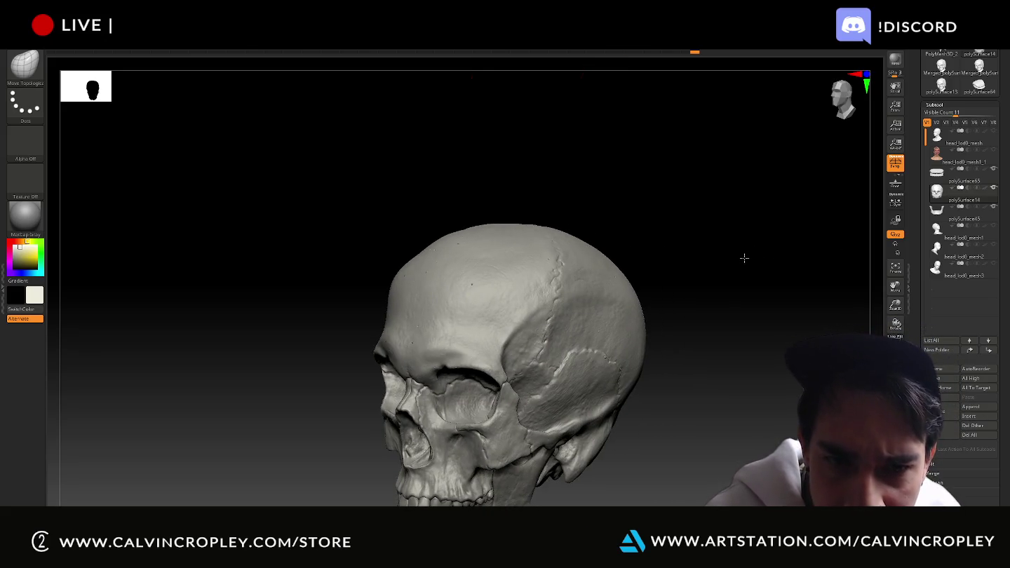
key(d)
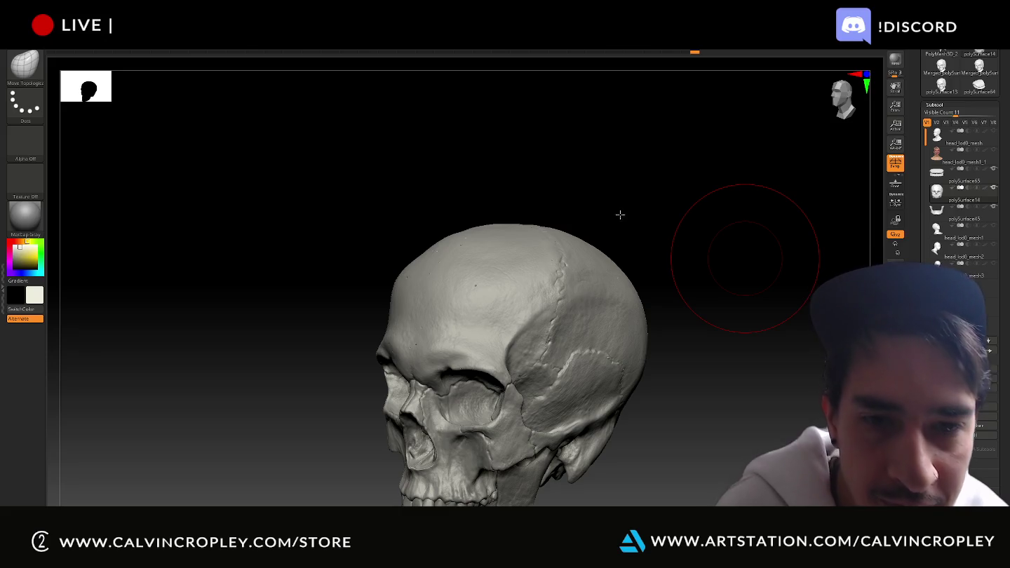
mouse_move(606, 209)
mouse_down()
mouse_move(622, 210)
mouse_move(623, 230)
mouse_move(671, 203)
mouse_move(653, 208)
mouse_move(662, 245)
mouse_move(681, 213)
mouse_move(693, 234)
mouse_move(685, 218)
mouse_move(711, 211)
mouse_move(704, 217)
mouse_up()
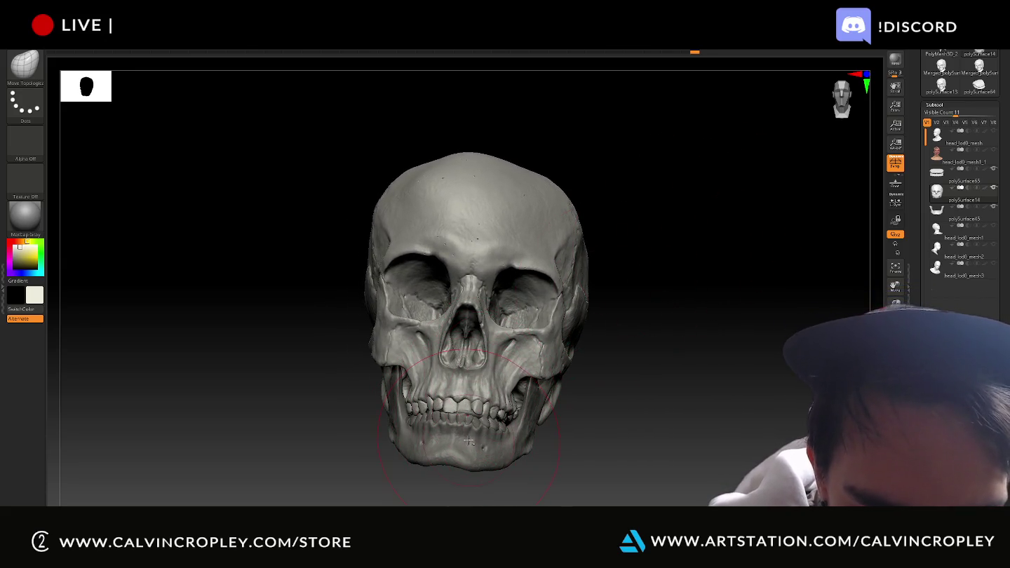
alt+click(465, 445)
- Nudge the jaw and teeth piece by about -0.0197 with the move gizmo
key(w)
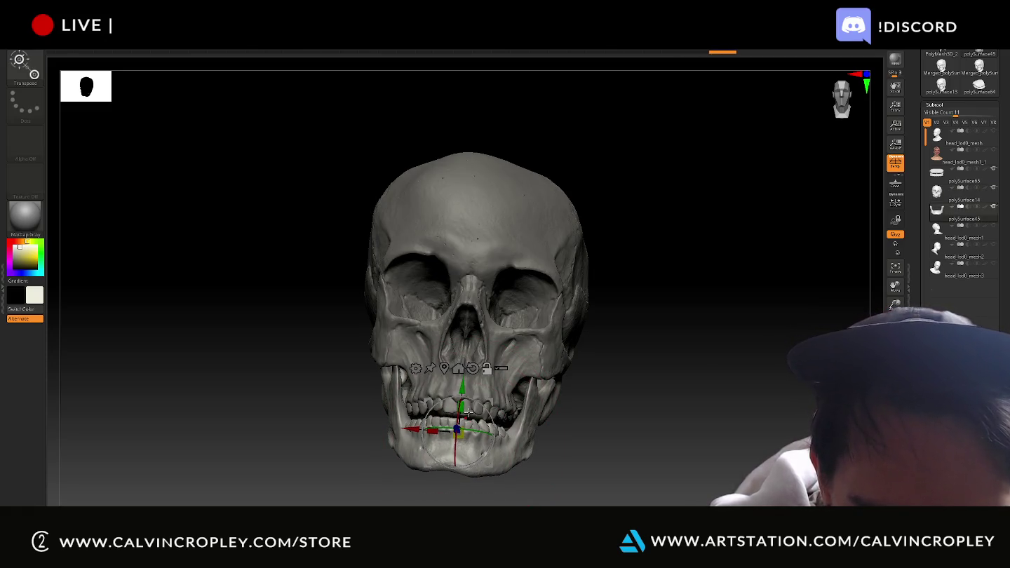
alt+click(471, 407)
drag(469, 407, 475, 374)
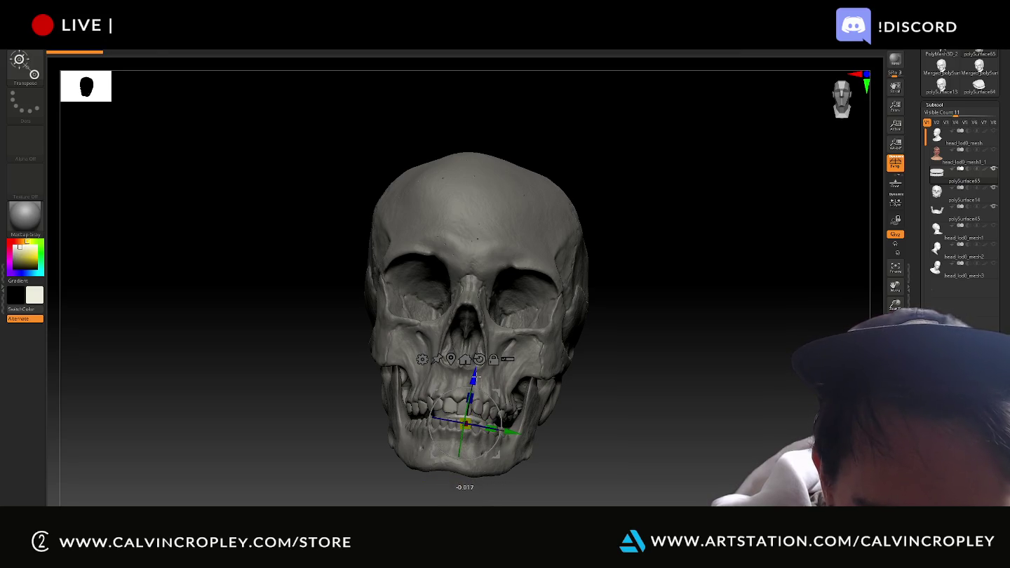
mouse_move(615, 363)
mouse_down()
mouse_move(496, 420)
mouse_move(508, 420)
mouse_up()
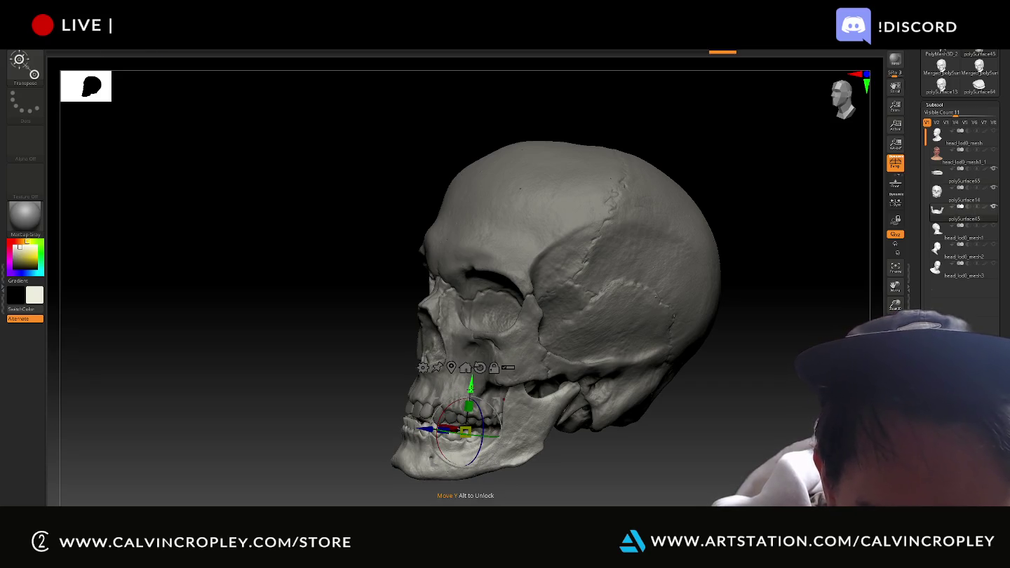
drag(470, 389, 472, 382)
- Orbit to view the cranium from above and make the skull the active subtool
drag(372, 372, 533, 364)
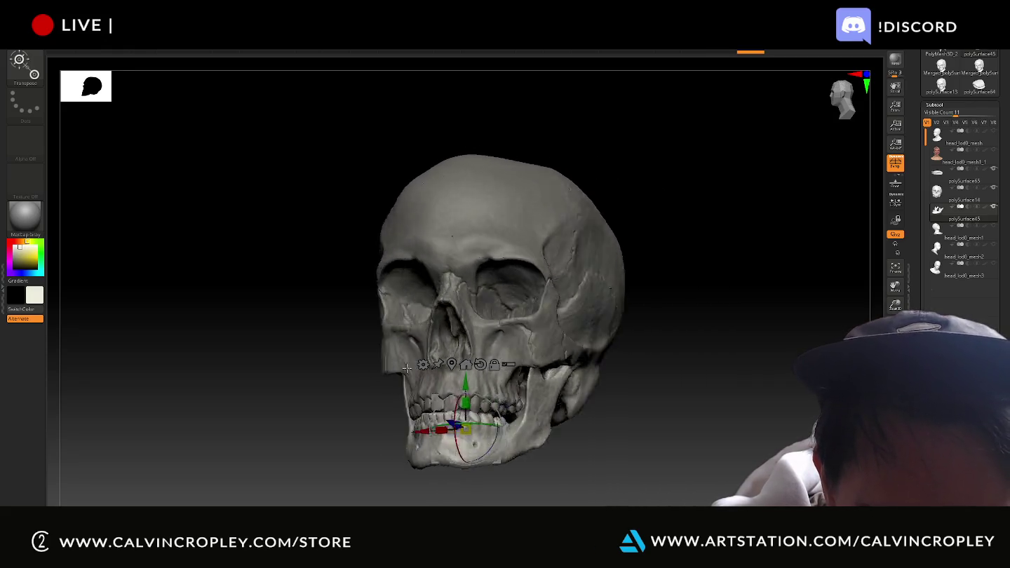
mouse_move(672, 312)
mouse_down()
mouse_move(710, 376)
mouse_move(632, 336)
mouse_up()
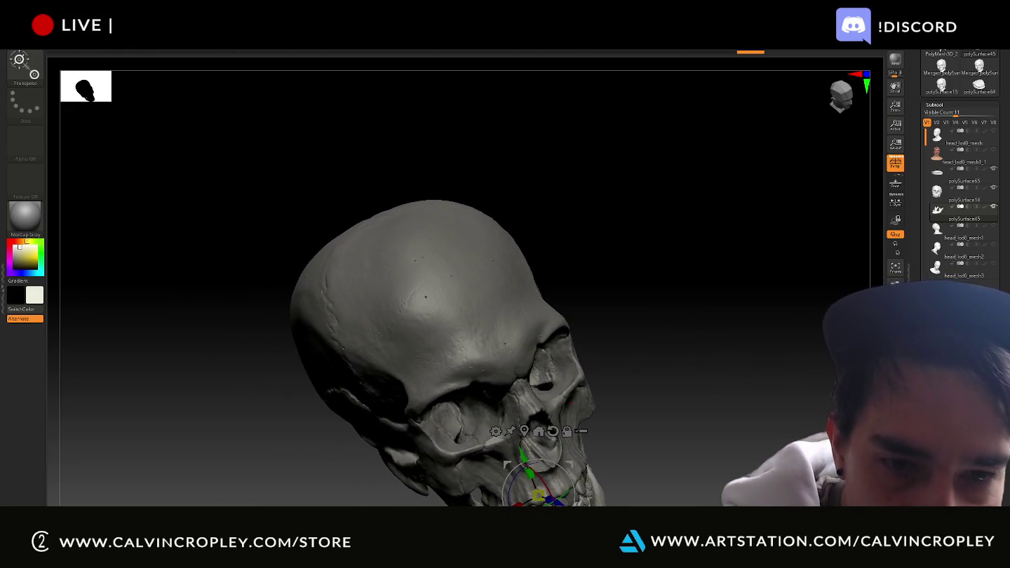
alt+click(445, 350)
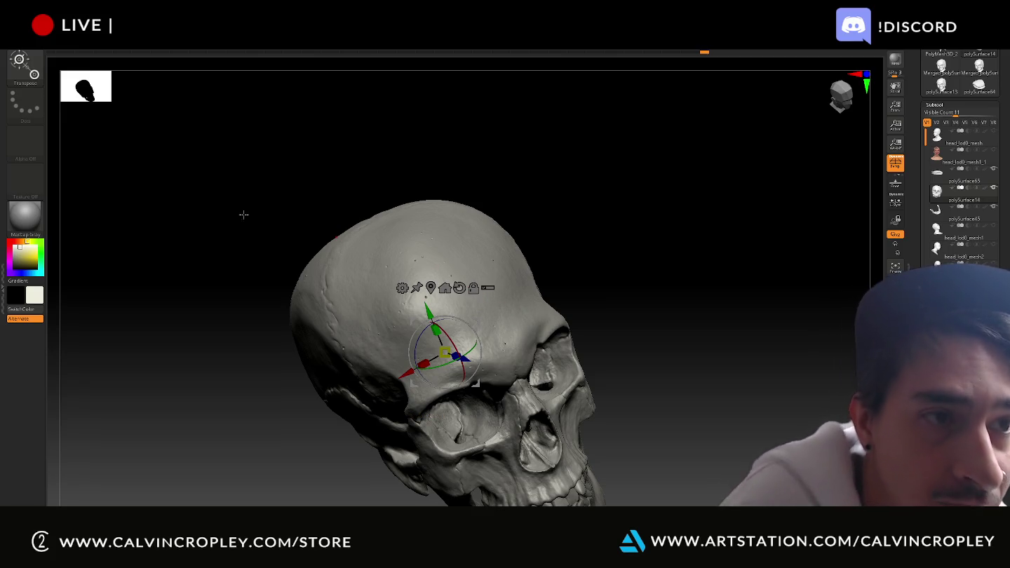
- Build up the forehead with ClayBuildup and Shift-smooth it, checking from side and front
key(b)
key(c)
key(b)
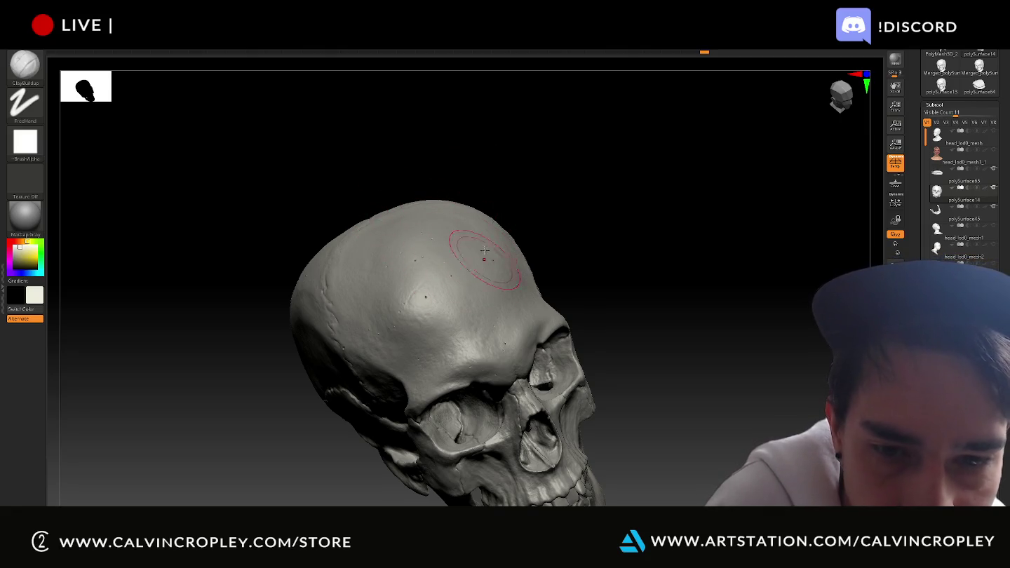
key(ctrl)
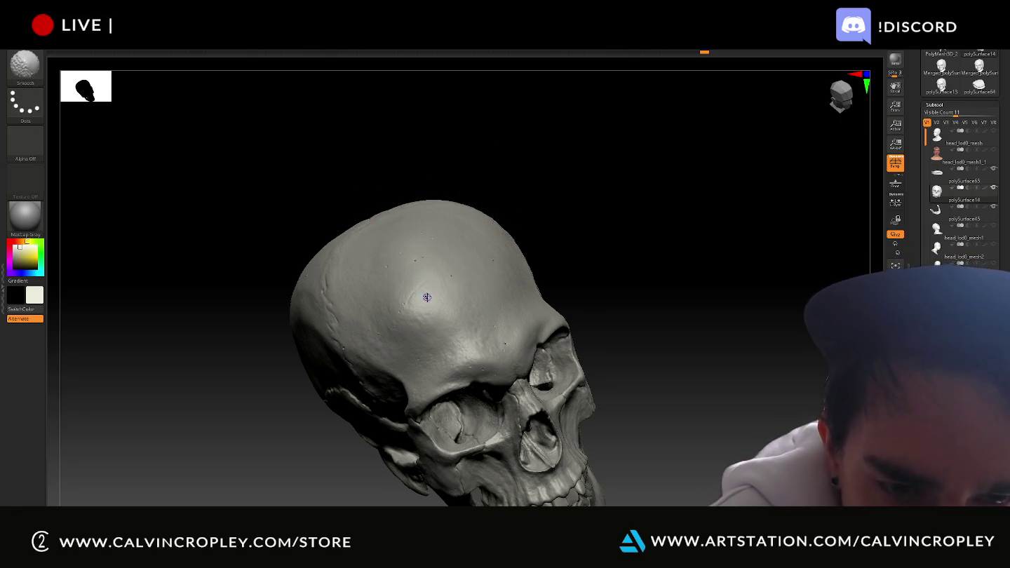
key(ctrl)
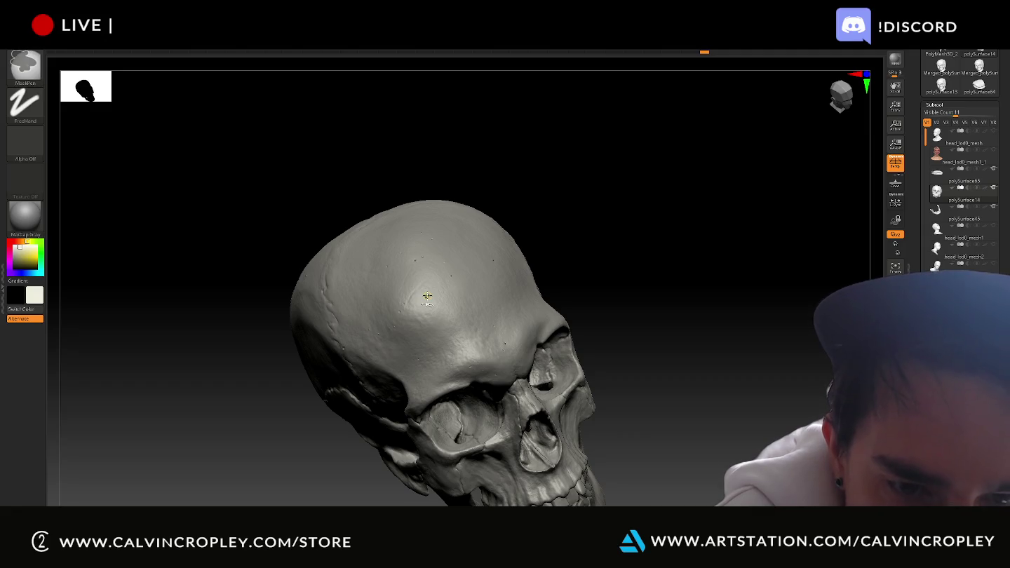
key(shift)
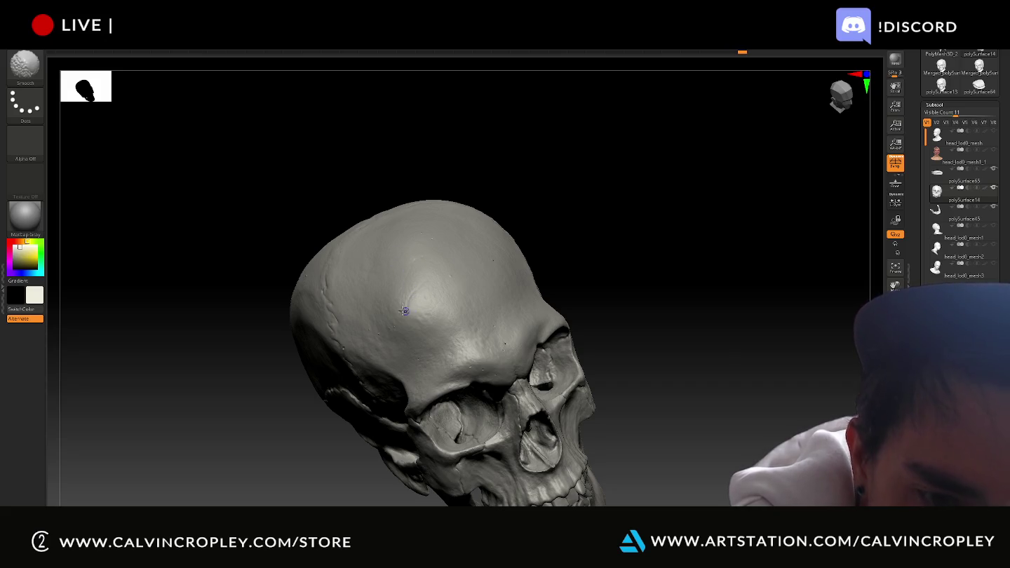
drag(583, 218, 599, 207)
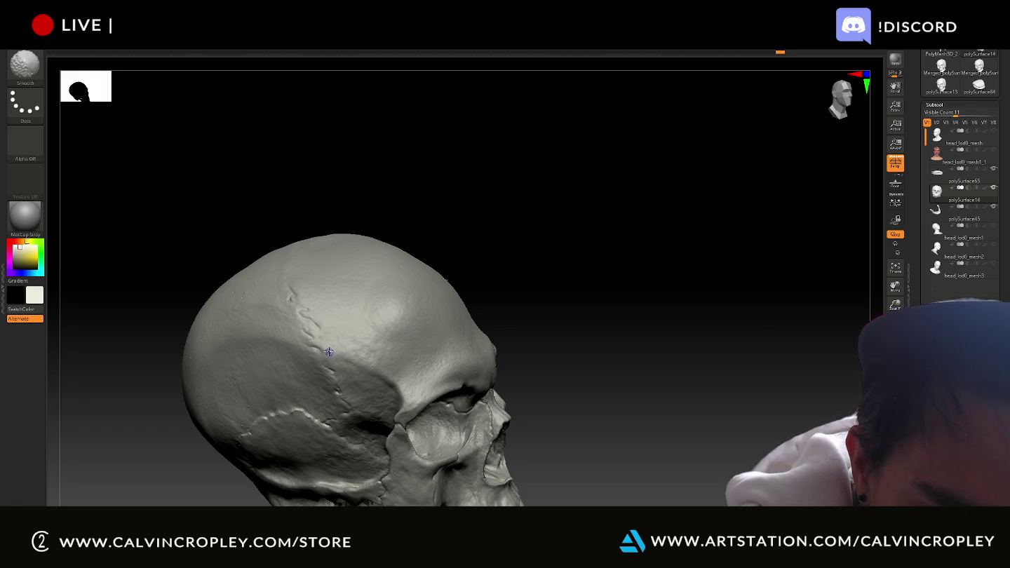
drag(586, 256, 565, 253)
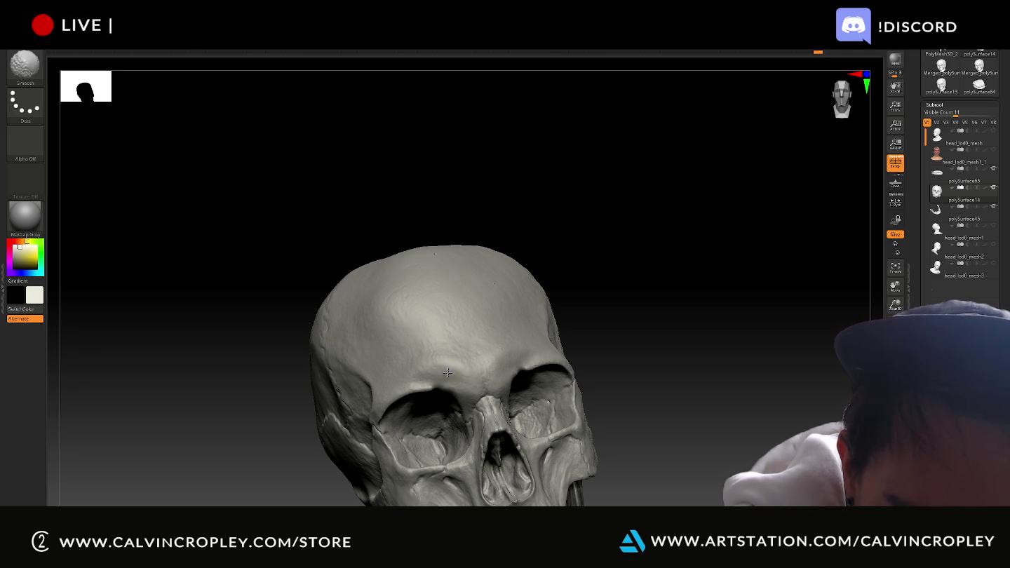
mouse_move(644, 295)
alt+mouse_down()
mouse_move(592, 305)
mouse_move(469, 365)
alt+mouse_up()
key(shift)
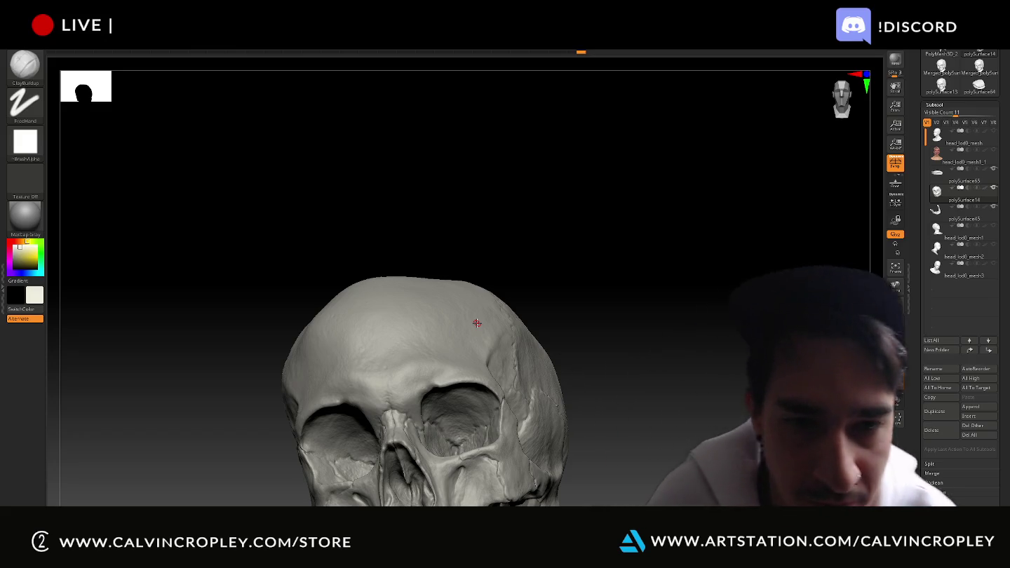
- Orbit over the top and back of the cranium and smooth its surface
mouse_move(552, 289)
mouse_down()
mouse_move(608, 297)
mouse_move(376, 266)
mouse_up()
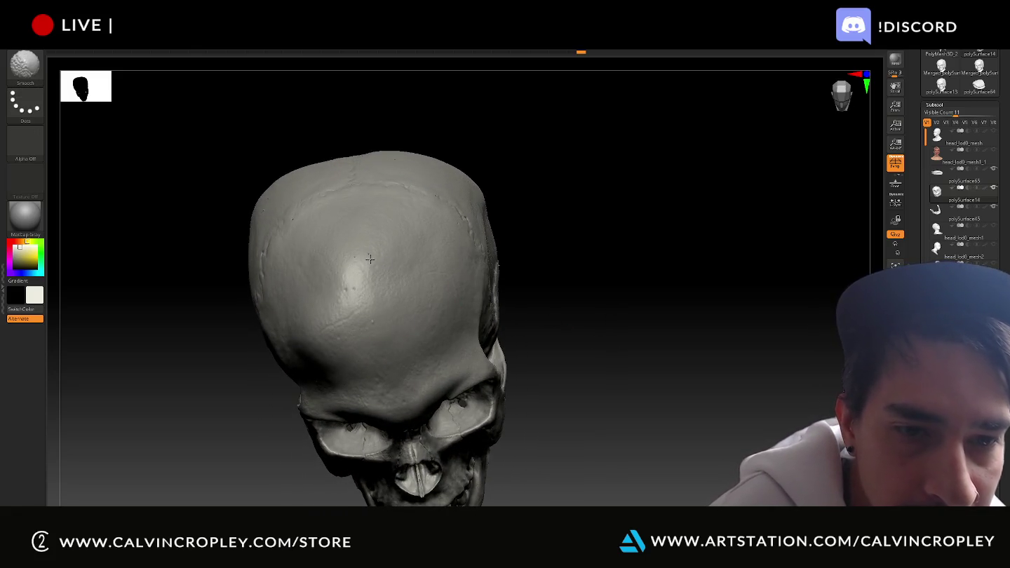
mouse_move(438, 261)
mouse_down()
mouse_move(635, 252)
mouse_move(629, 304)
mouse_move(507, 334)
mouse_up()
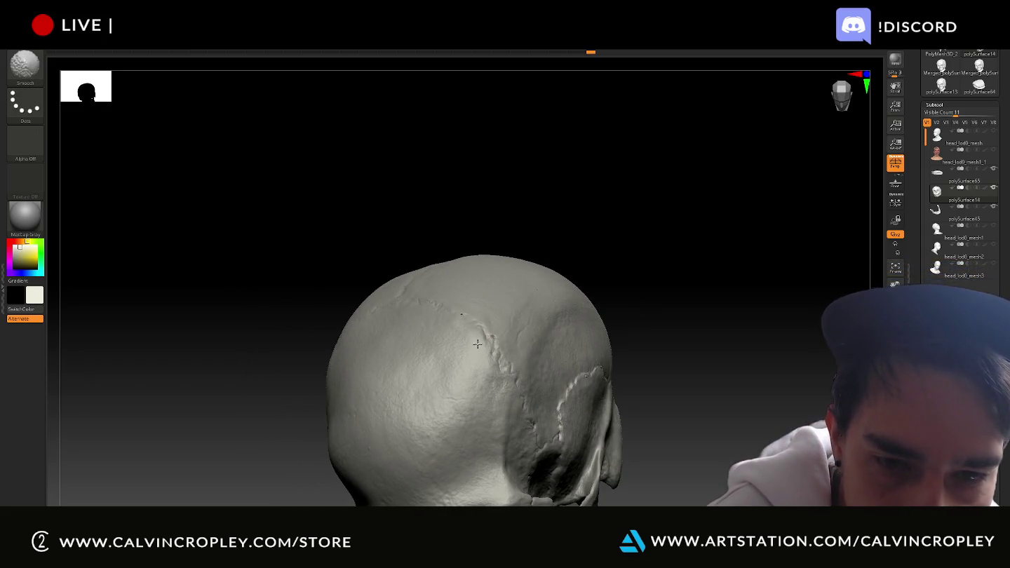
drag(547, 248, 589, 256)
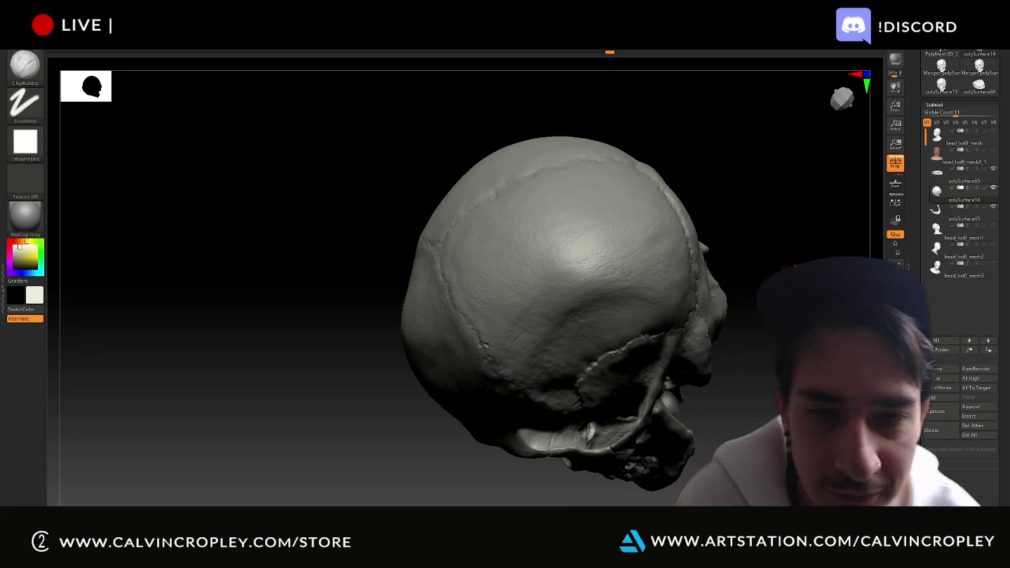
mouse_move(480, 241)
mouse_down()
mouse_move(421, 231)
mouse_move(789, 270)
mouse_move(759, 286)
mouse_move(578, 266)
mouse_up()
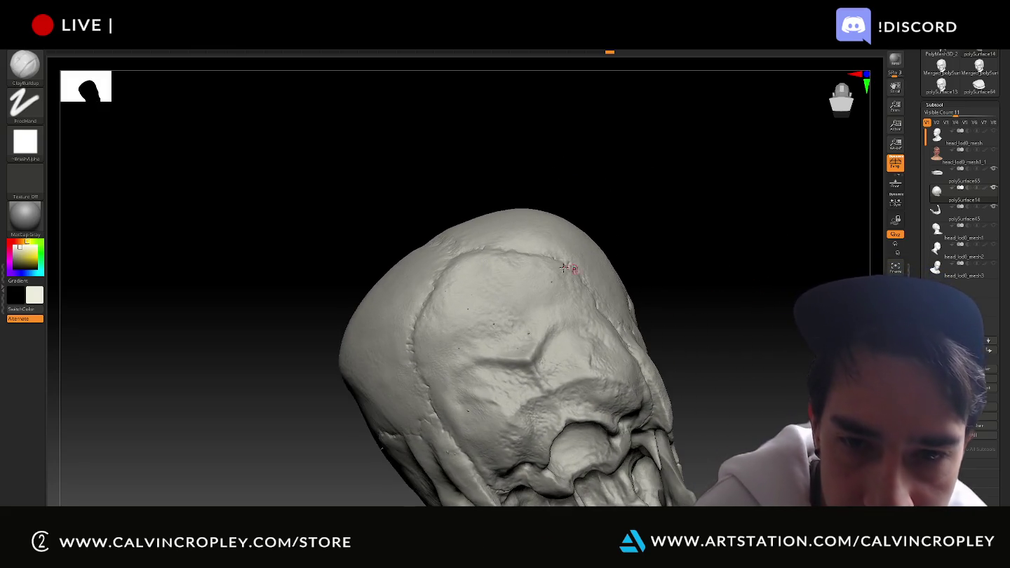
key(shift)
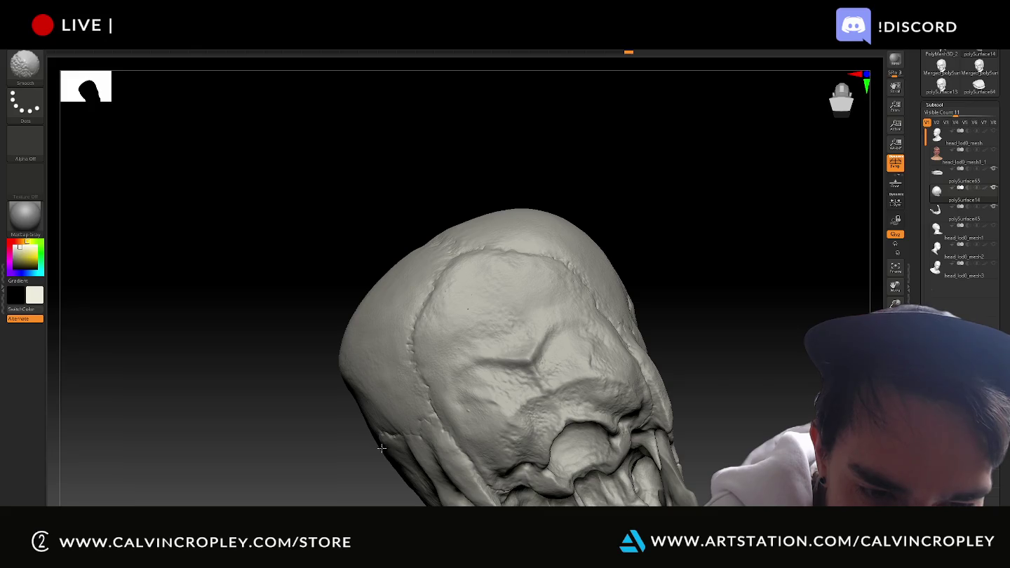
- Snap the skull straight, orbit to a side profile, and smooth the cranium's side
shift+drag(460, 325, 456, 337)
key(space)
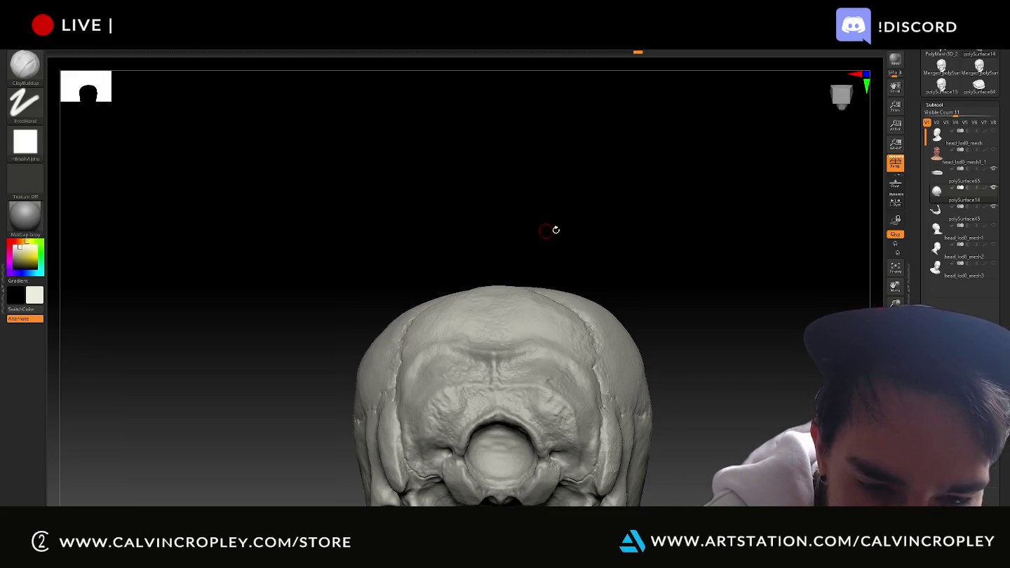
drag(779, 363, 713, 304)
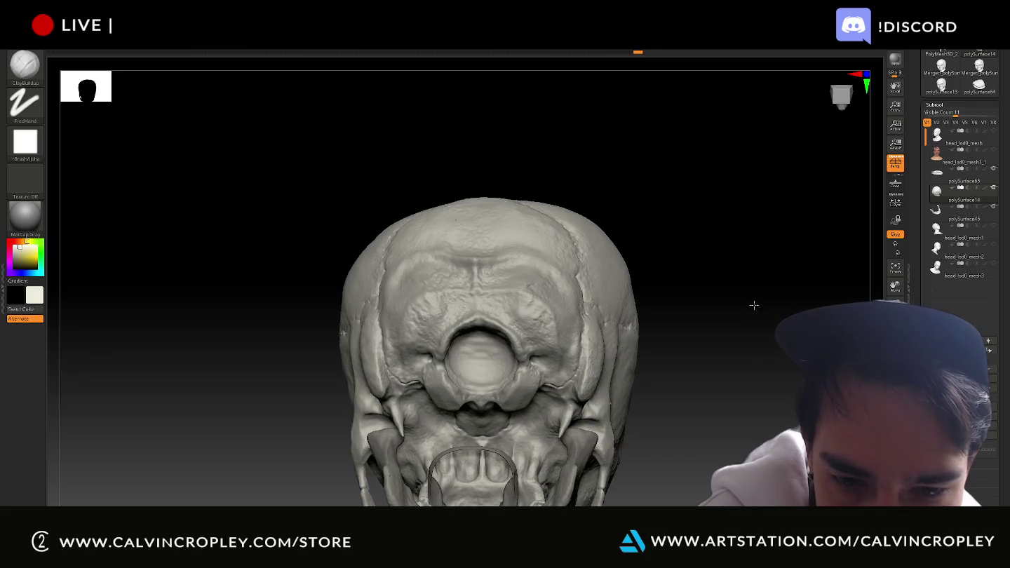
key(shift)
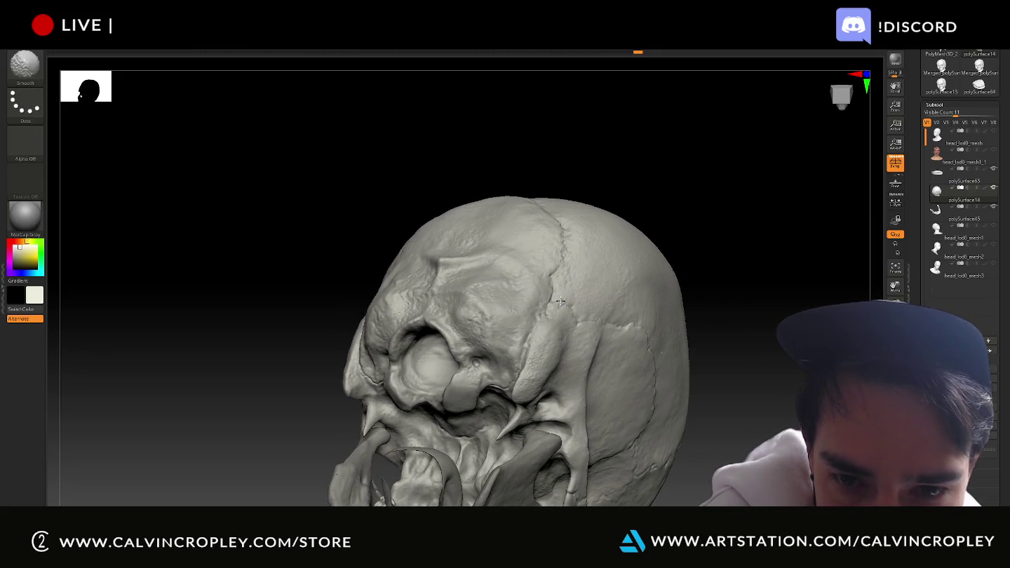
drag(732, 321, 696, 354)
key(shift)
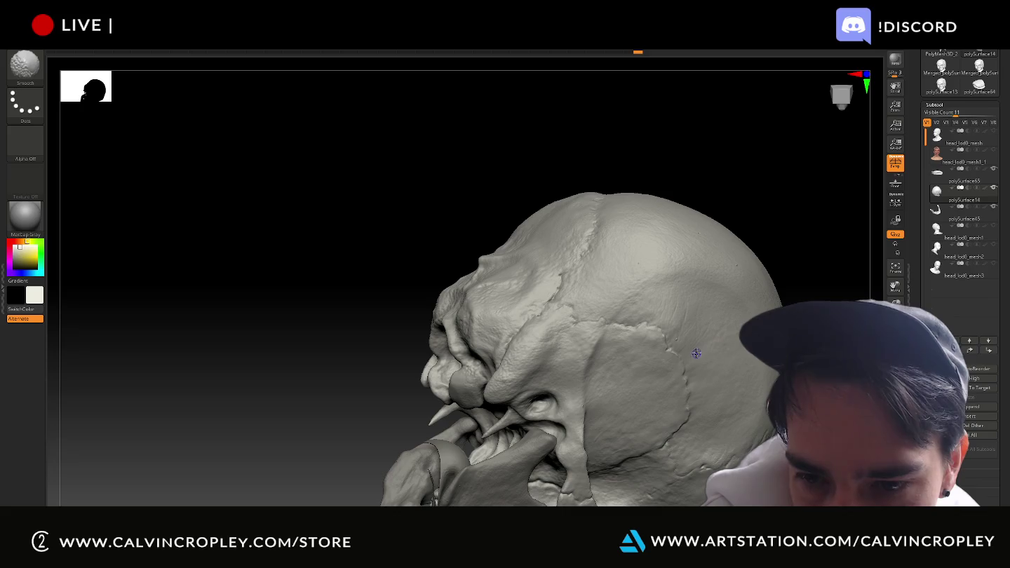
- From a rear three-quarter view, smooth the back of the cranium around the suture lines
mouse_move(701, 175)
mouse_down()
mouse_move(799, 174)
mouse_move(564, 214)
mouse_move(701, 235)
mouse_move(582, 228)
mouse_up()
key(shift)
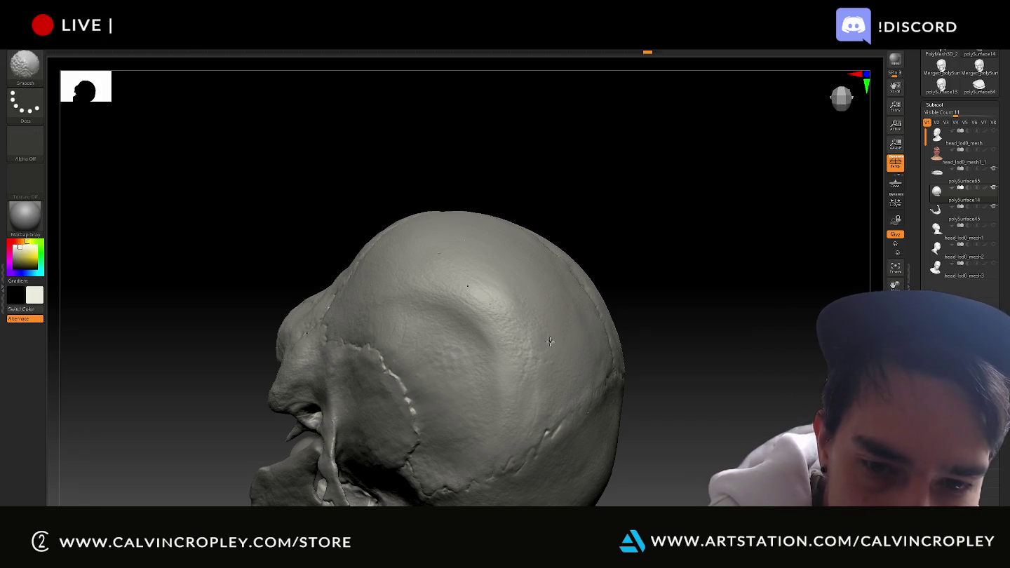
key(shift)
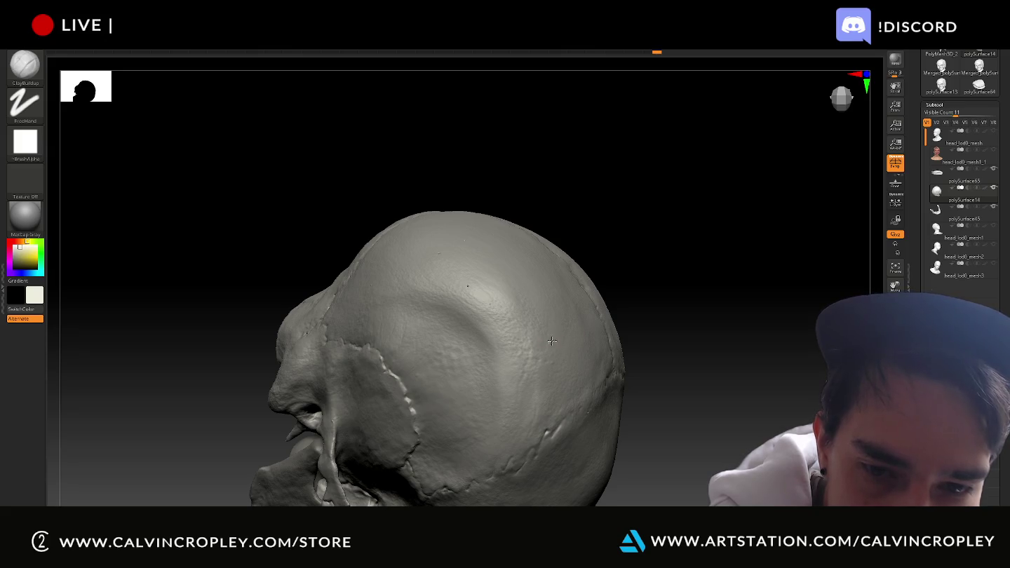
key(shift)
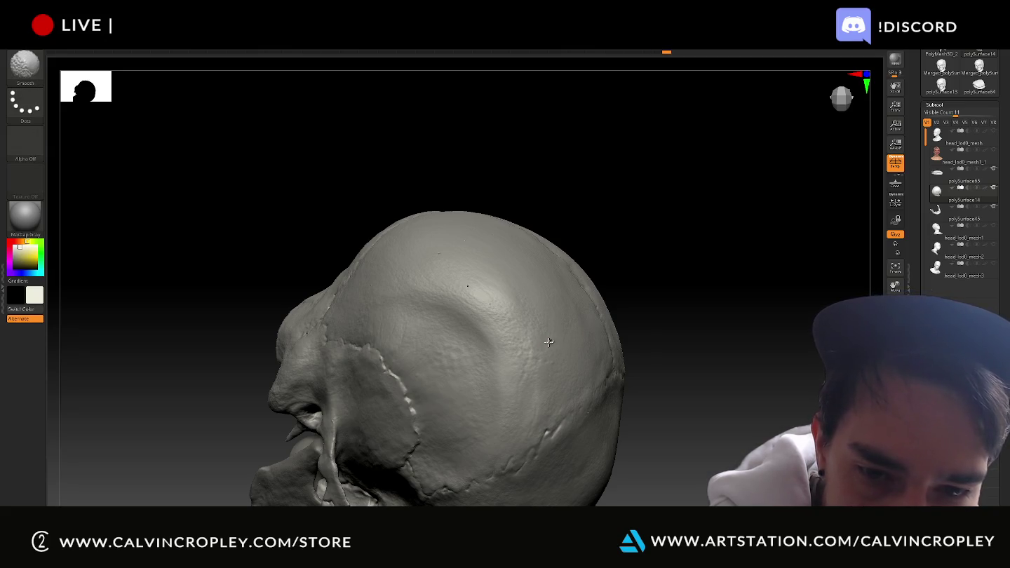
key(ctrl)
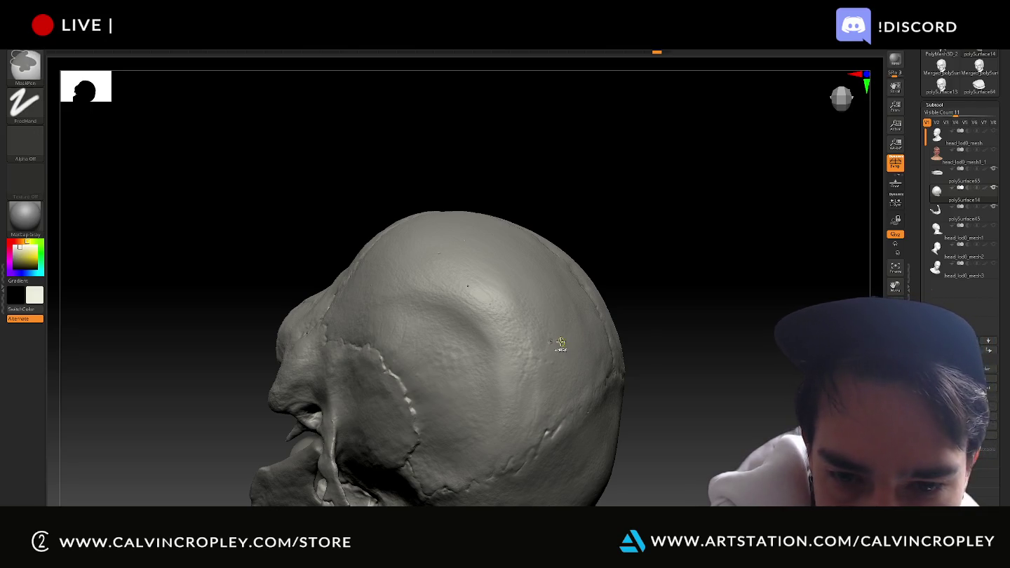
key(shift)
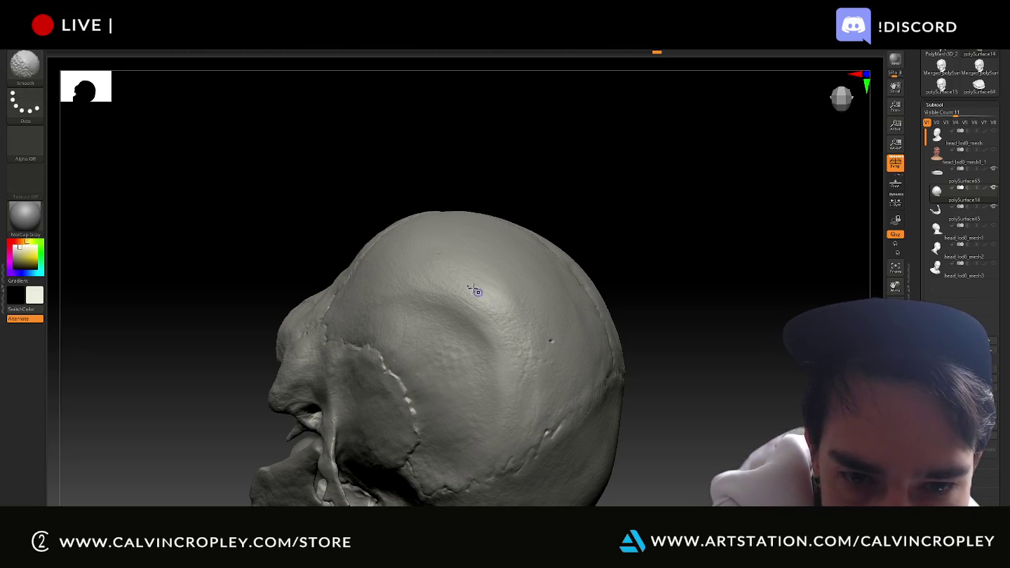
drag(597, 180, 509, 292)
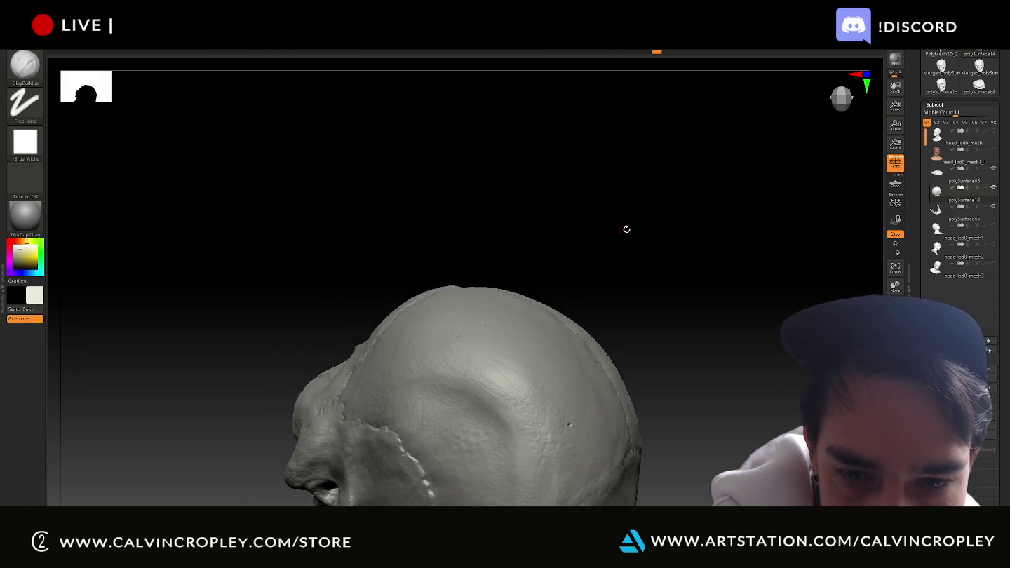
key(shift)
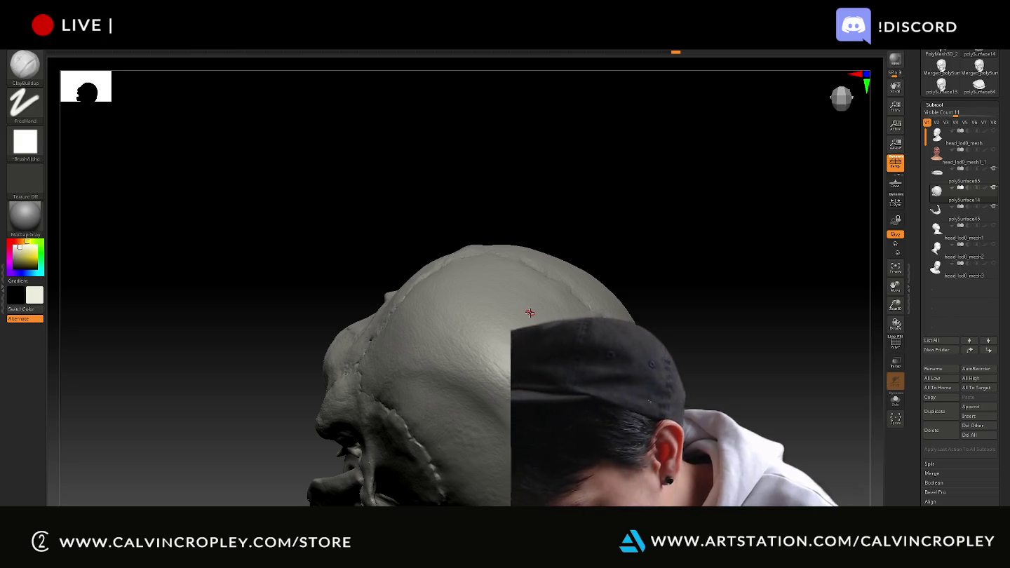
mouse_move(733, 330)
mouse_down()
mouse_move(740, 318)
mouse_move(718, 286)
mouse_up()
- Finish smoothing the back of the cranium
key(shift)
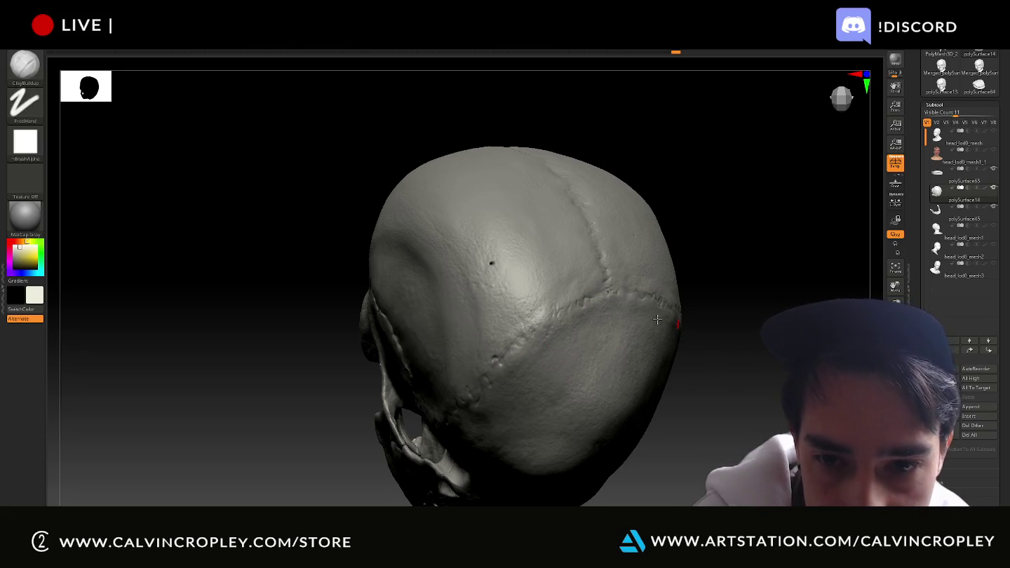
key(shift)
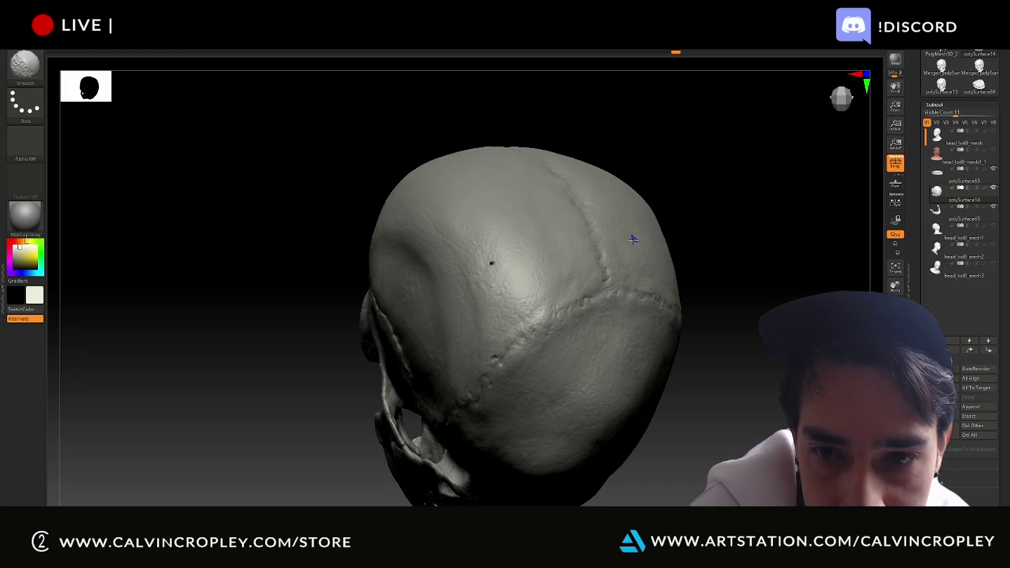
mouse_move(644, 236)
mouse_down()
mouse_move(734, 250)
mouse_move(663, 283)
mouse_up()
key(shift)
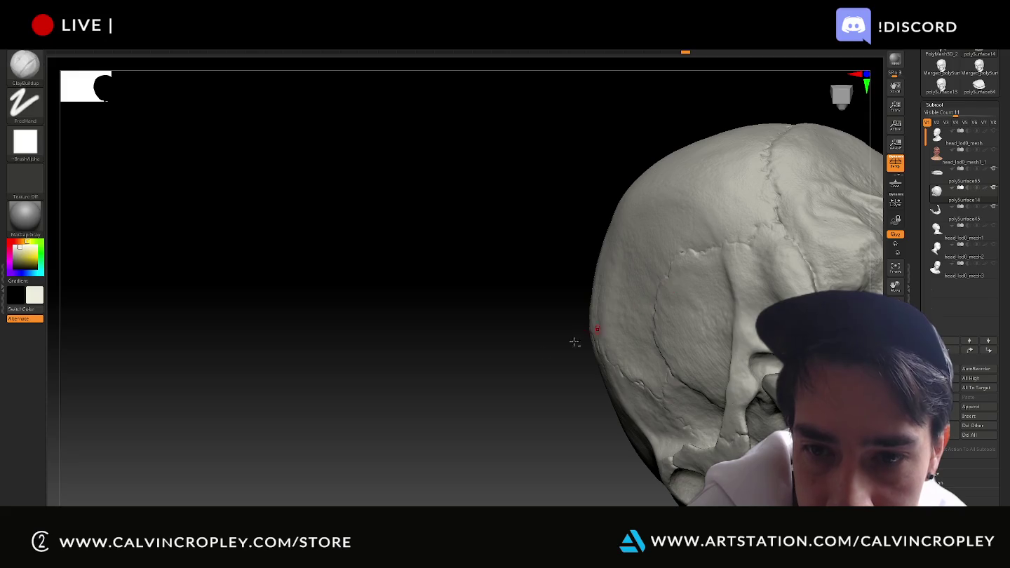
- Review the skull from the front, below, behind, above and three-quarter sides
drag(586, 333, 377, 365)
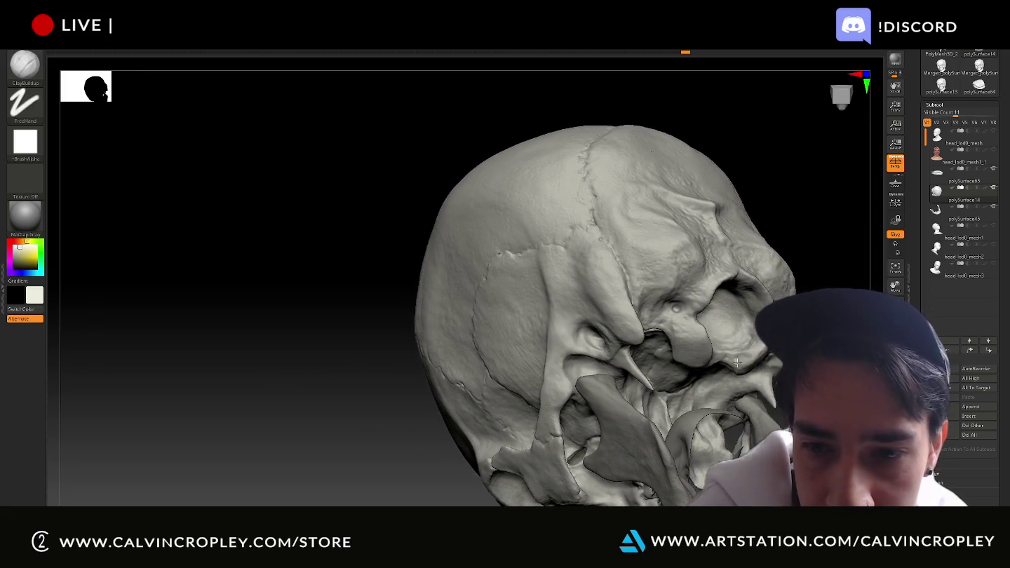
drag(723, 355, 534, 330)
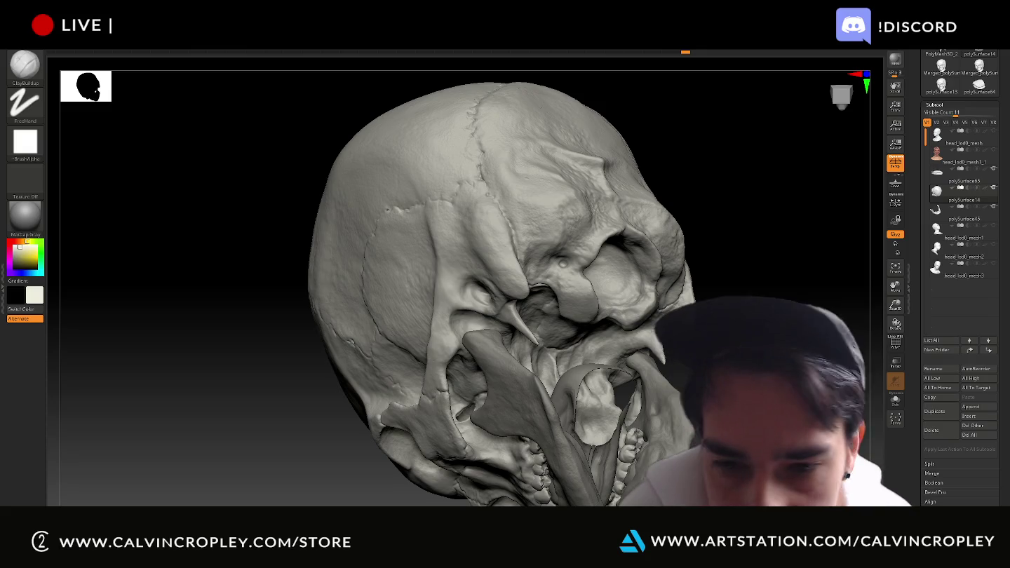
drag(743, 211, 603, 189)
drag(701, 281, 868, 288)
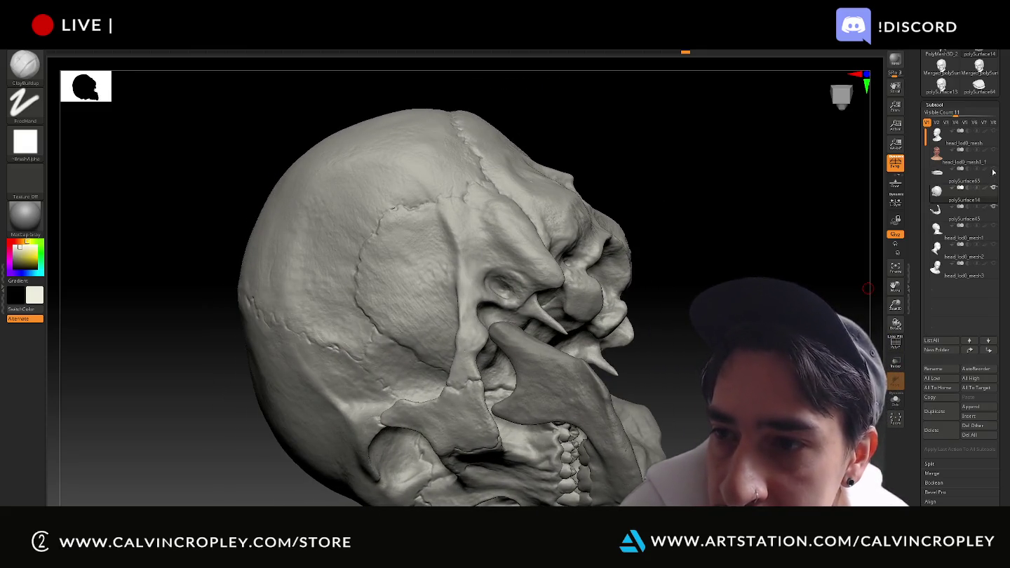
mouse_move(851, 248)
mouse_down()
mouse_move(701, 267)
mouse_move(757, 253)
mouse_up()
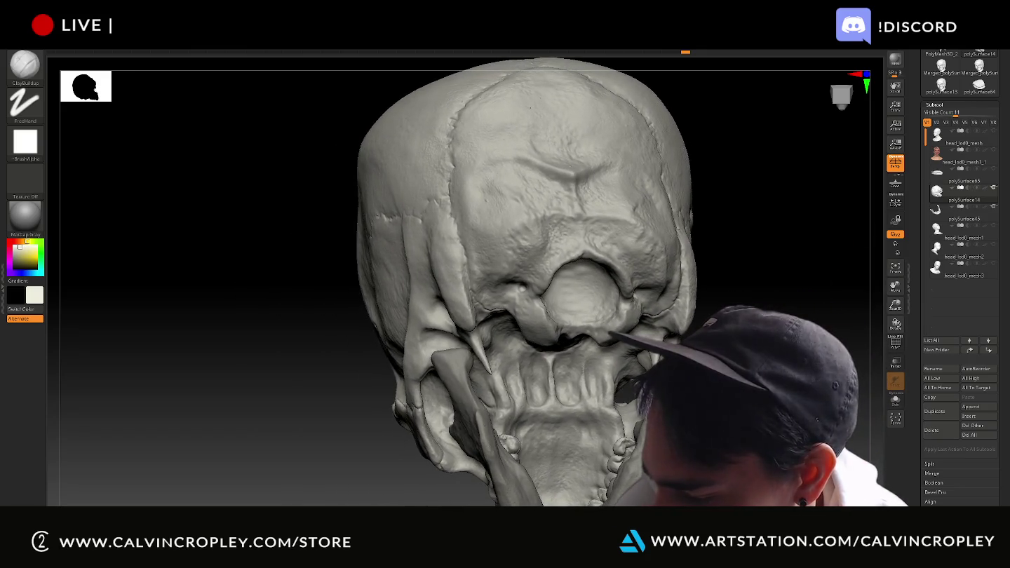
drag(758, 253, 212, 267)
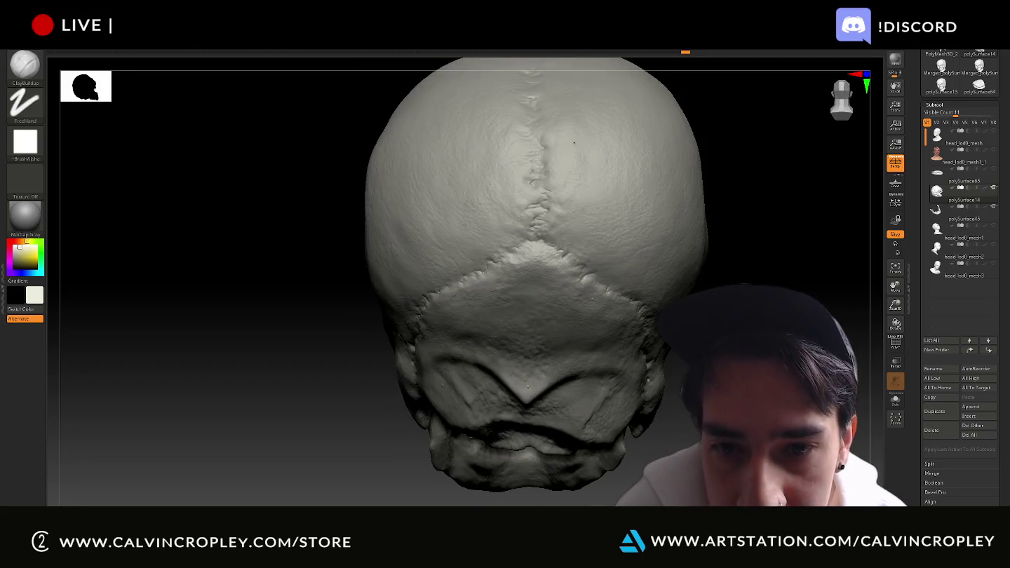
drag(573, 143, 574, 253)
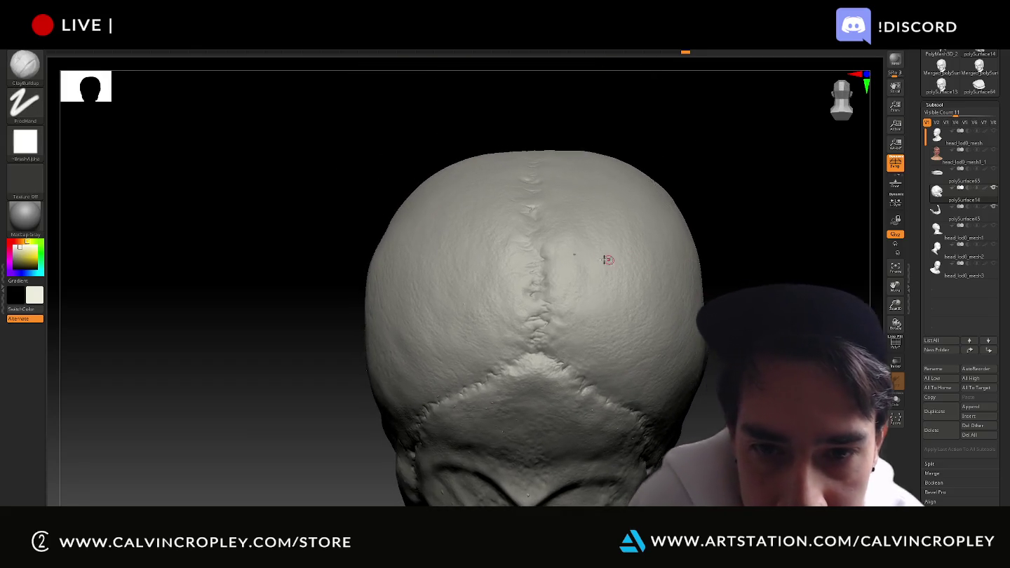
mouse_move(793, 259)
mouse_down()
mouse_move(814, 241)
mouse_move(862, 237)
mouse_up()
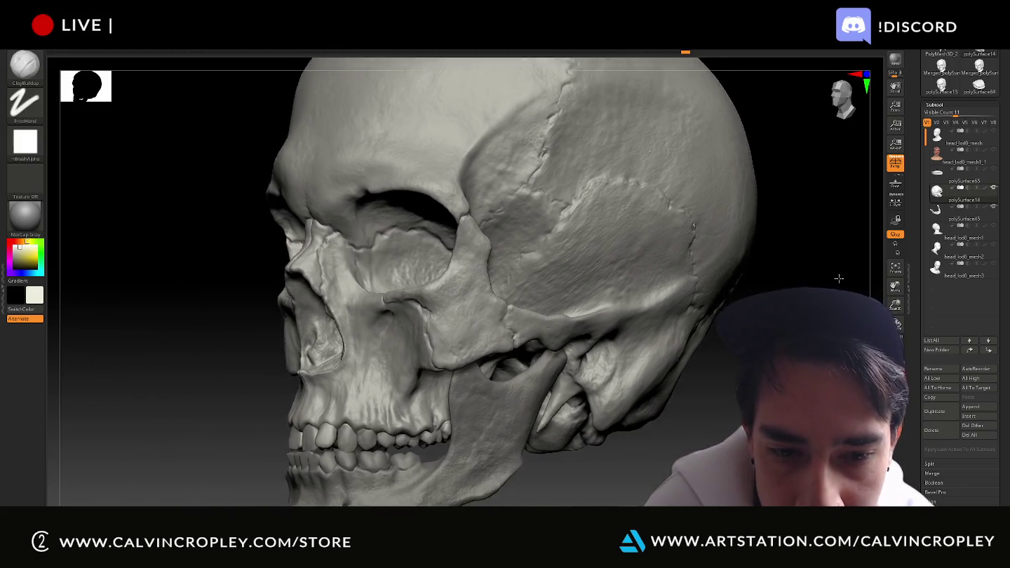
drag(862, 238, 807, 245)
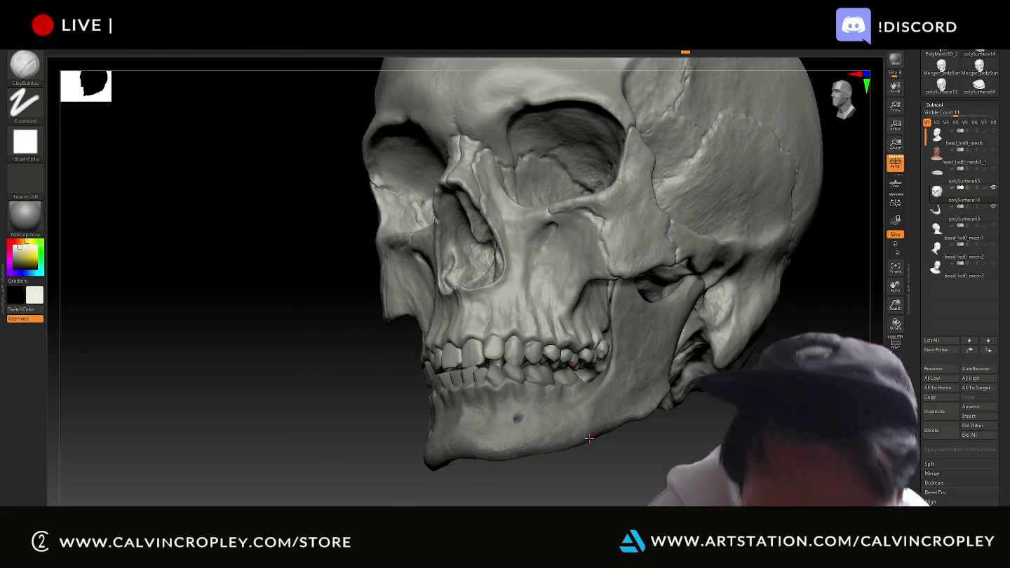
- Inspect the jaw up close, select the cranium, and turn head_lod0's visibility back on
alt+click(537, 440)
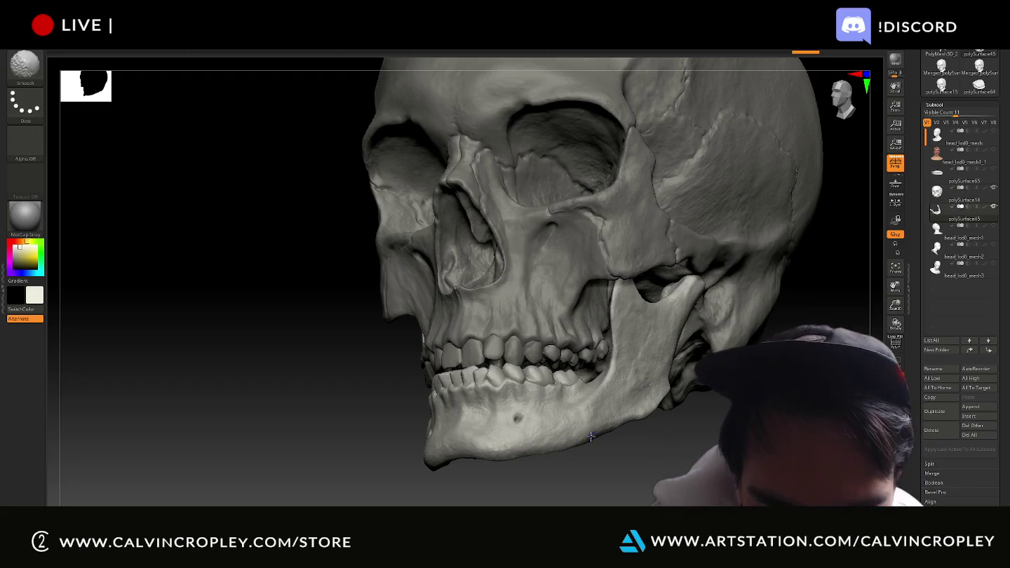
drag(589, 455, 537, 450)
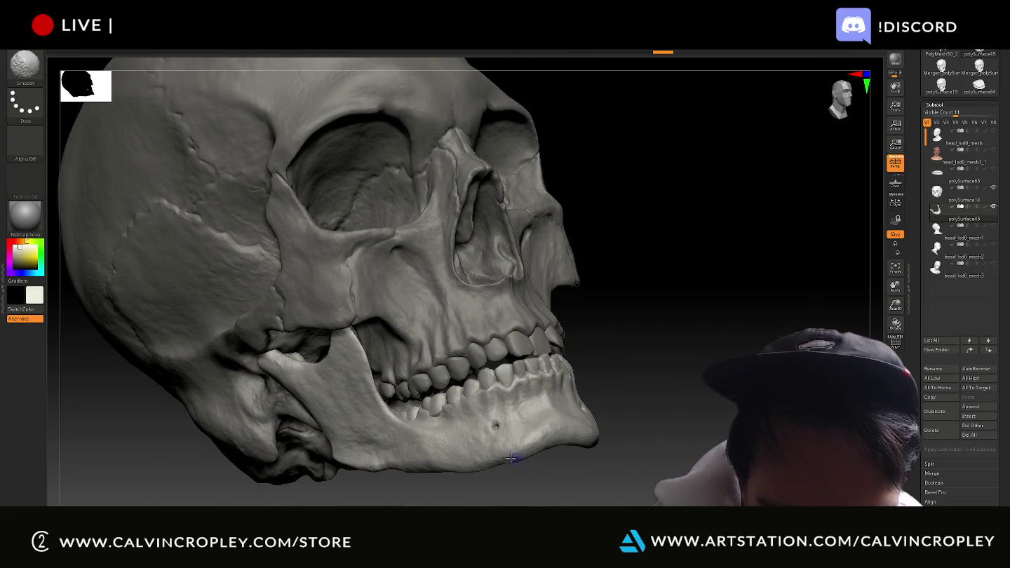
ctrl+right_drag(447, 457, 497, 421)
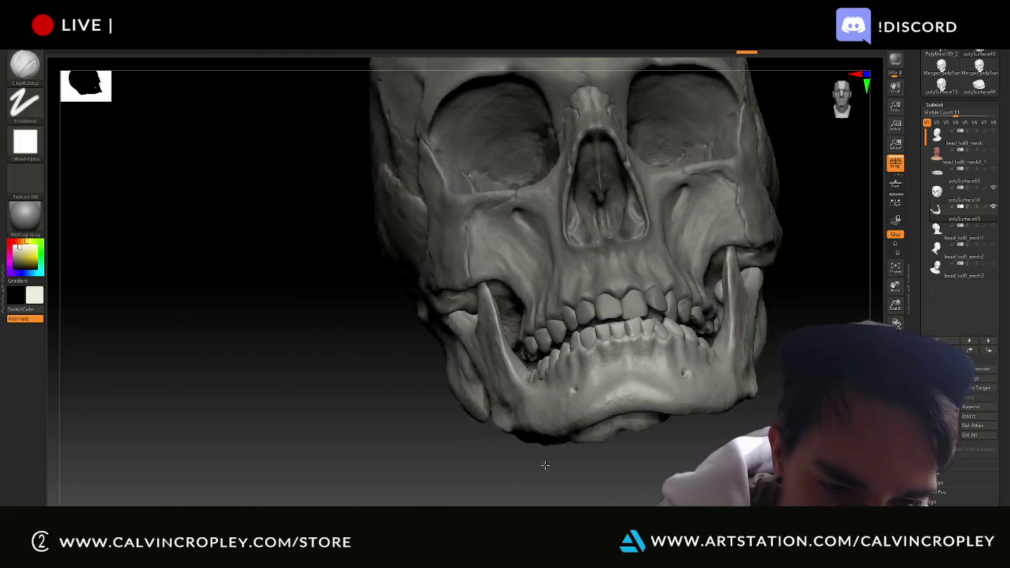
drag(556, 446, 533, 464)
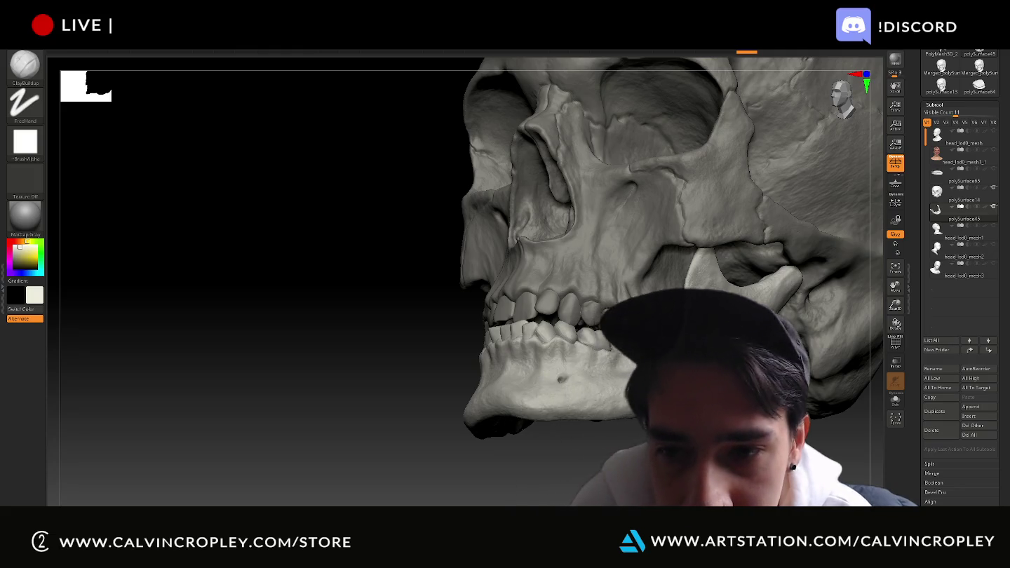
drag(281, 421, 365, 420)
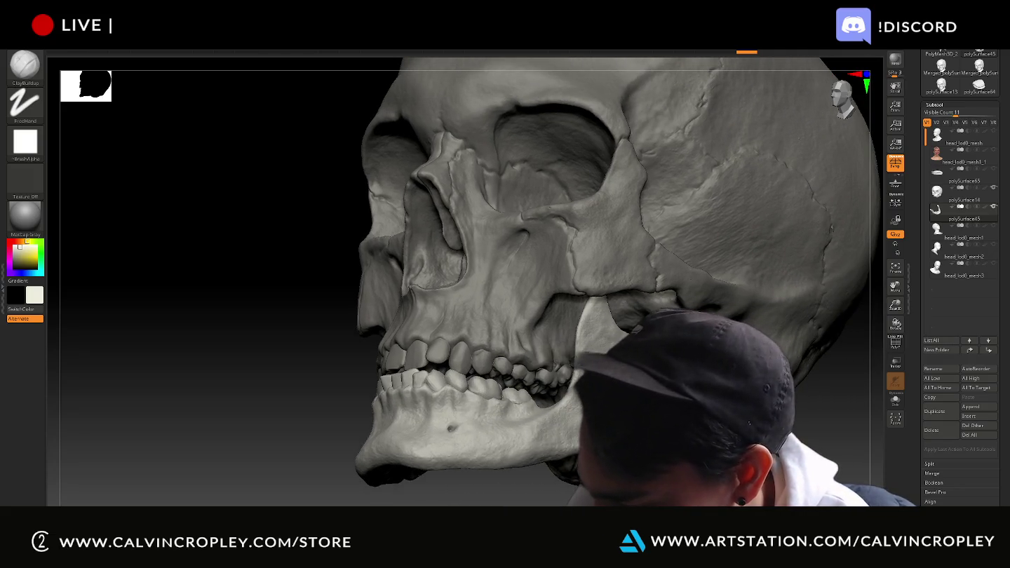
alt+drag(211, 316, 253, 364)
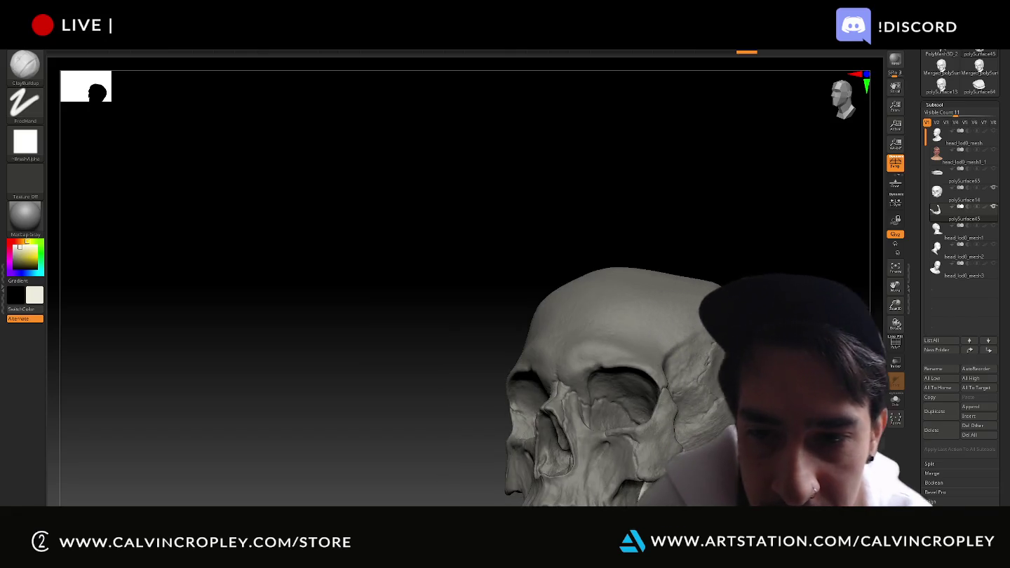
drag(761, 284, 755, 262)
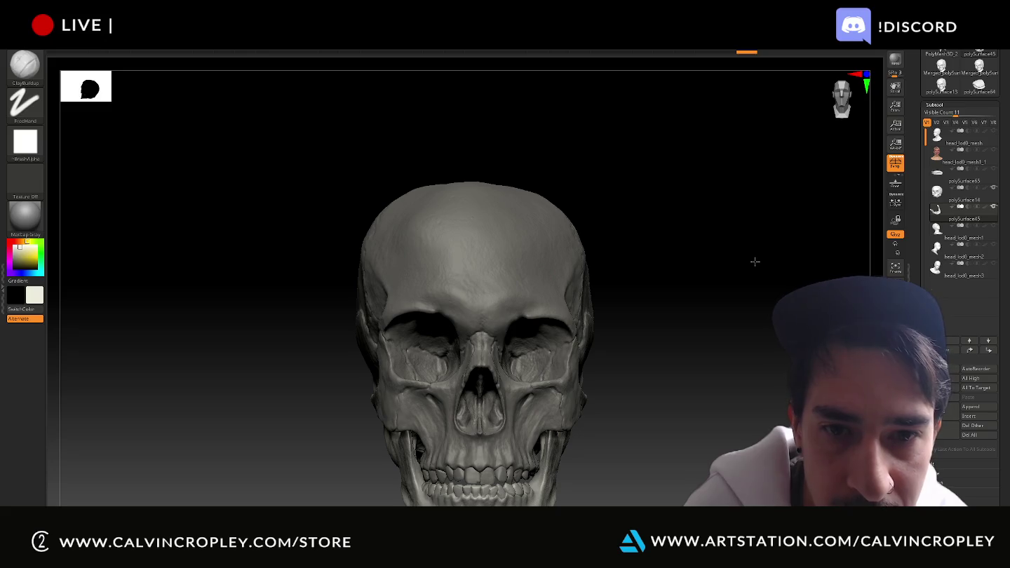
click(932, 202)
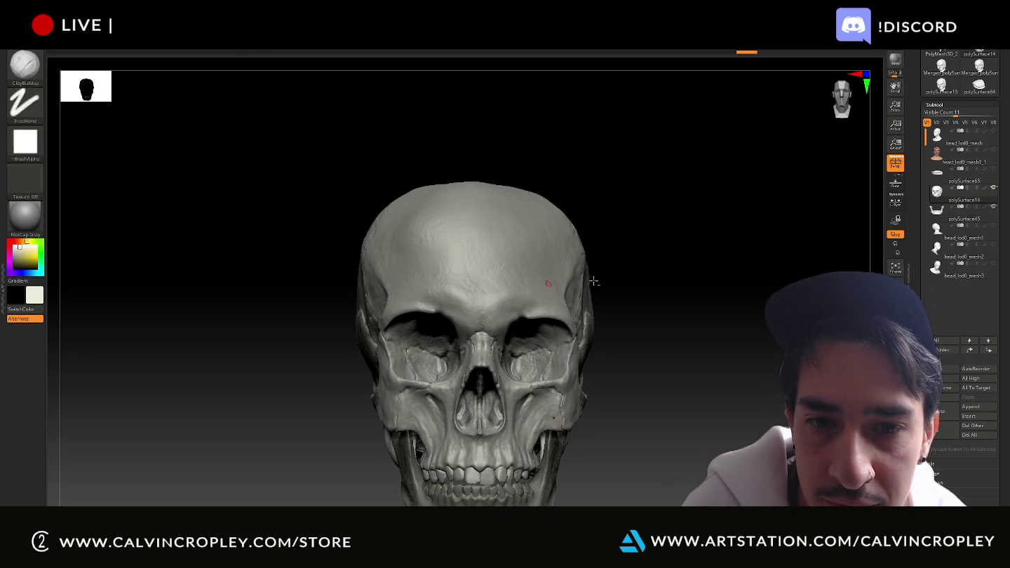
click(993, 151)
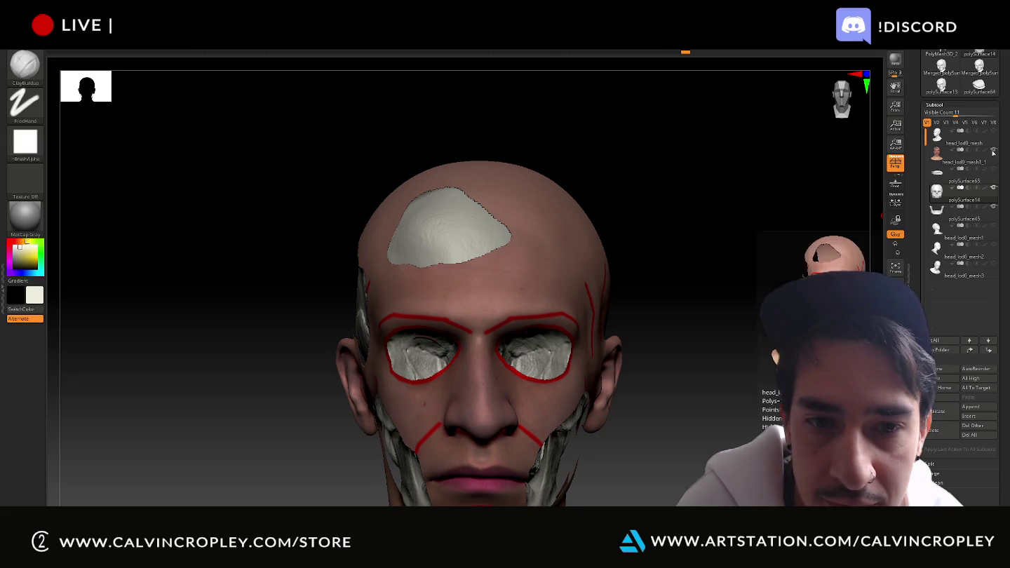
- Choose the Move Topological brush from Quick Pick
mouse_move(755, 211)
mouse_down()
mouse_move(757, 192)
mouse_move(792, 205)
mouse_up()
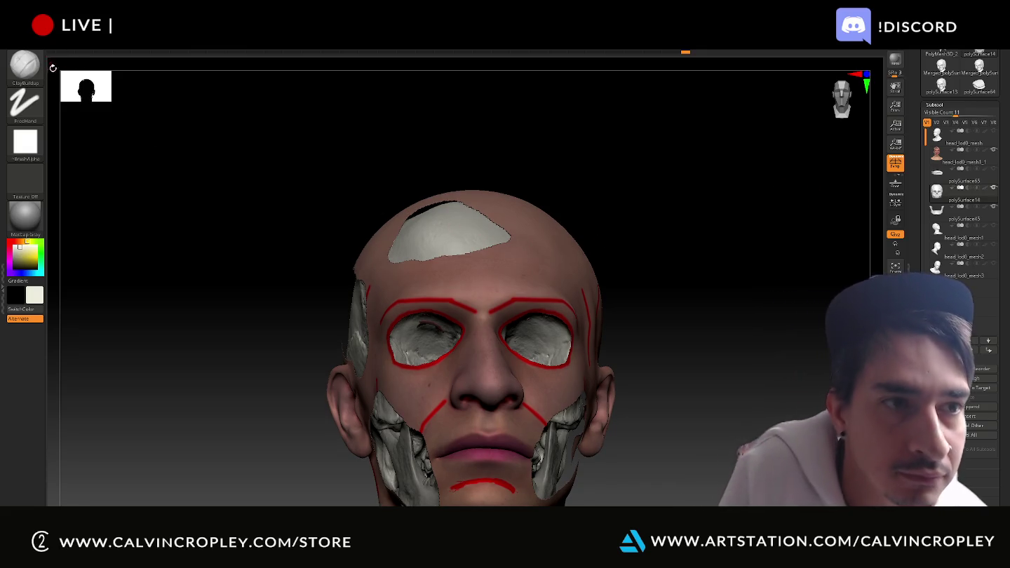
drag(453, 227, 491, 232)
key(b)
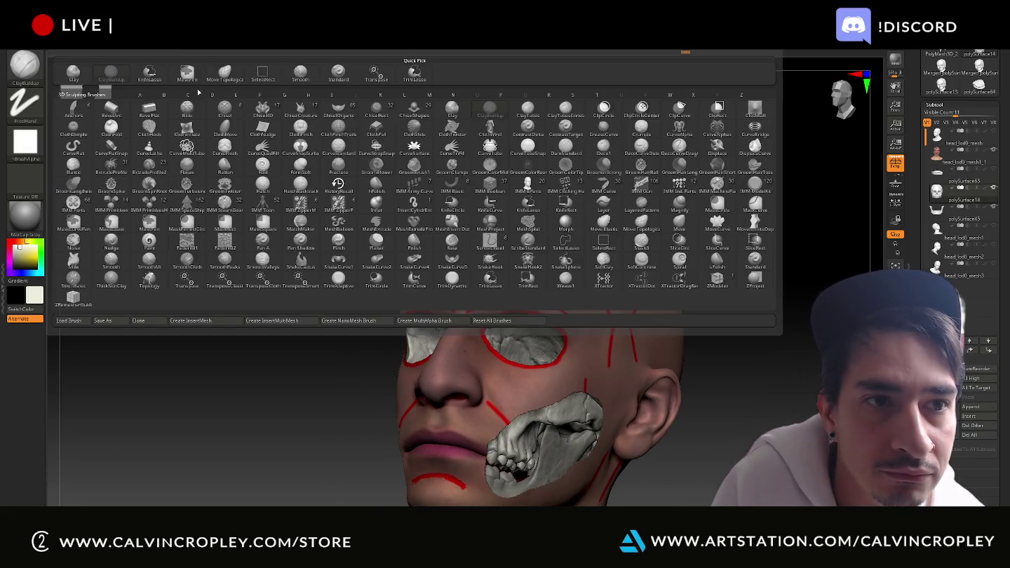
click(224, 72)
- Select jaw bone polySurface45 and tuck its protruding sliver under the chin skin
drag(225, 83, 348, 330)
drag(324, 294, 332, 288)
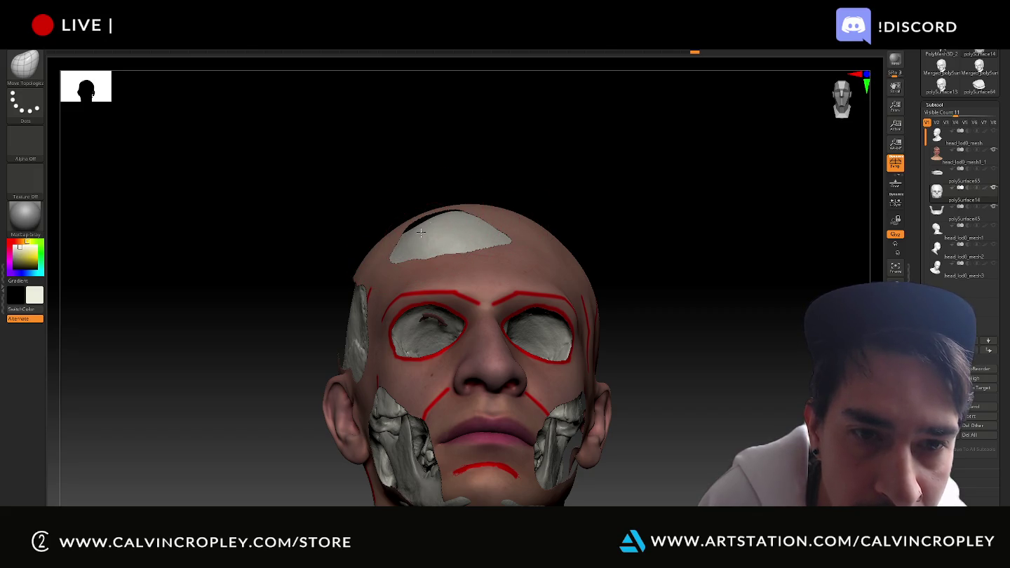
mouse_move(446, 219)
mouse_down()
mouse_move(556, 206)
mouse_move(590, 173)
mouse_up()
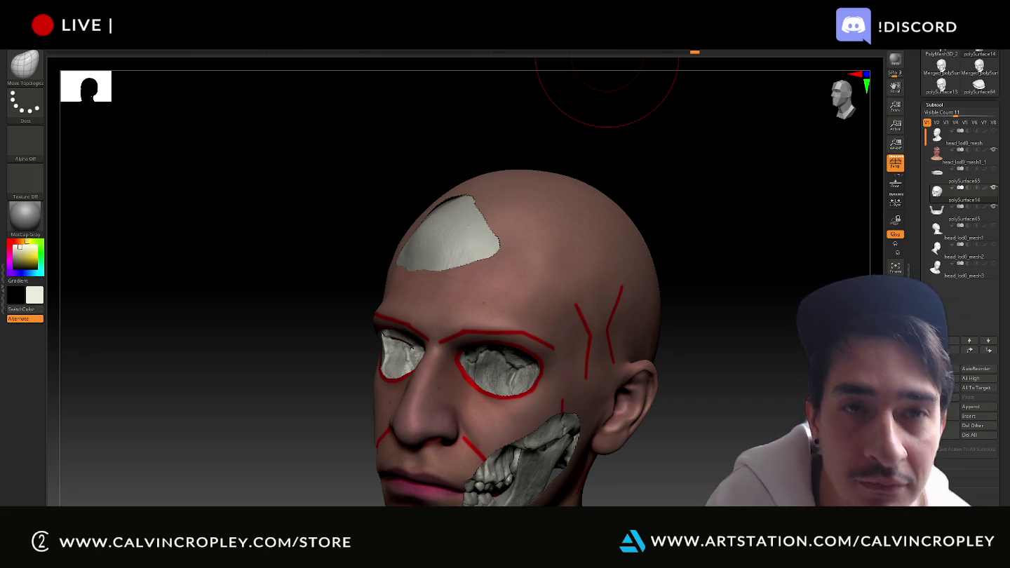
mouse_move(736, 288)
mouse_down()
mouse_move(742, 259)
mouse_move(658, 174)
mouse_move(755, 219)
mouse_move(755, 207)
mouse_move(729, 222)
mouse_up()
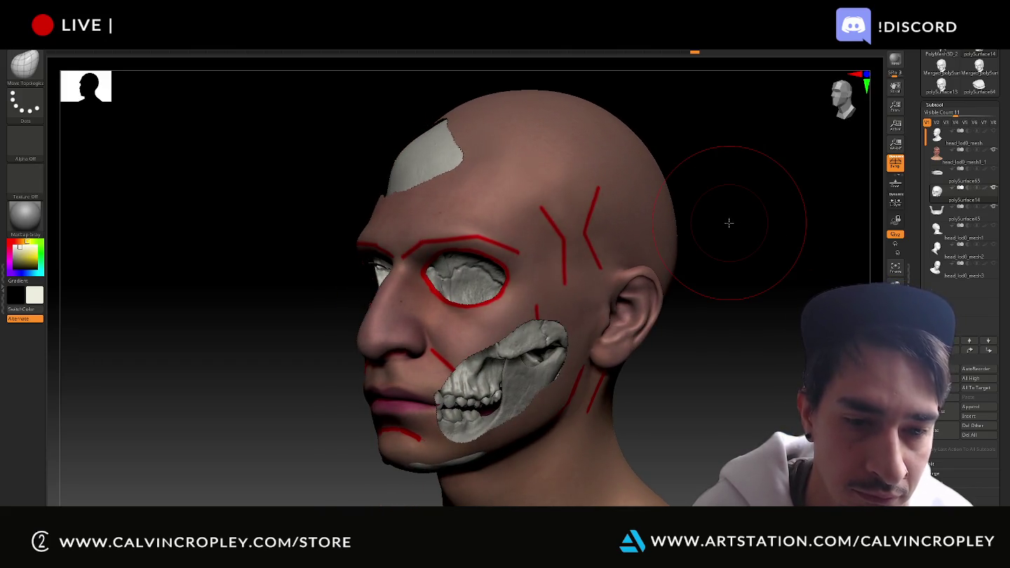
drag(754, 274, 741, 279)
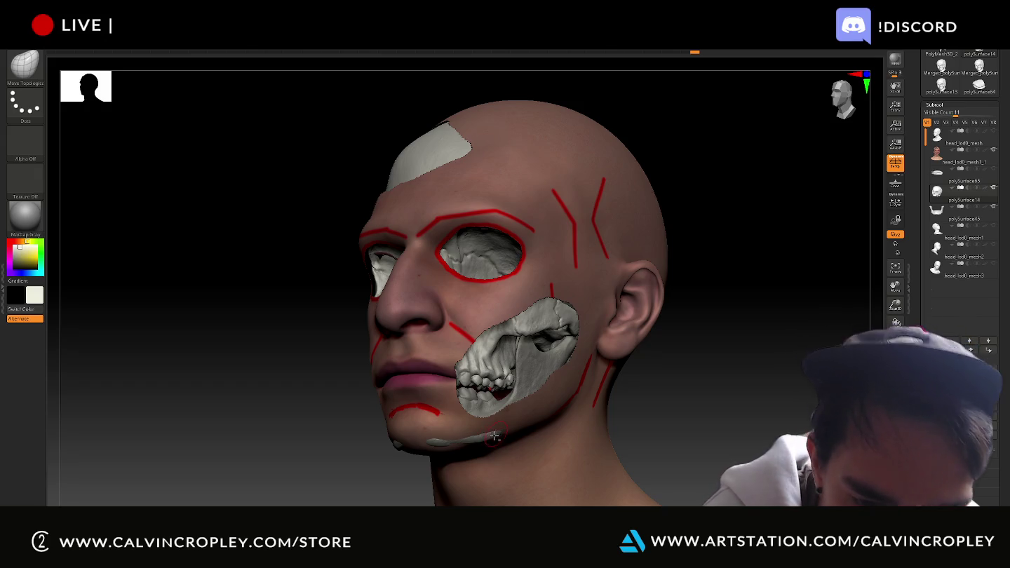
alt+click(490, 435)
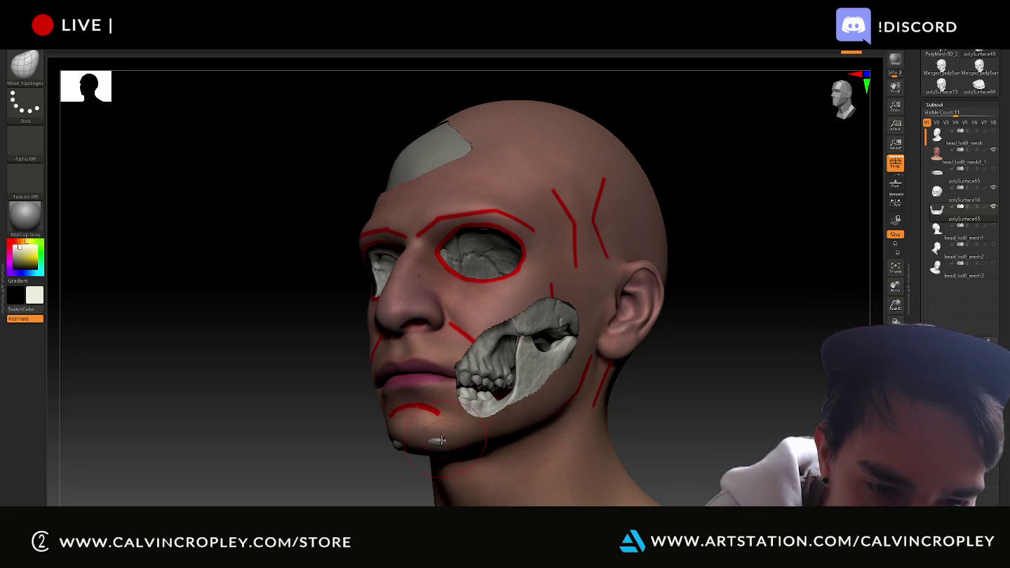
right_drag(400, 463, 394, 446)
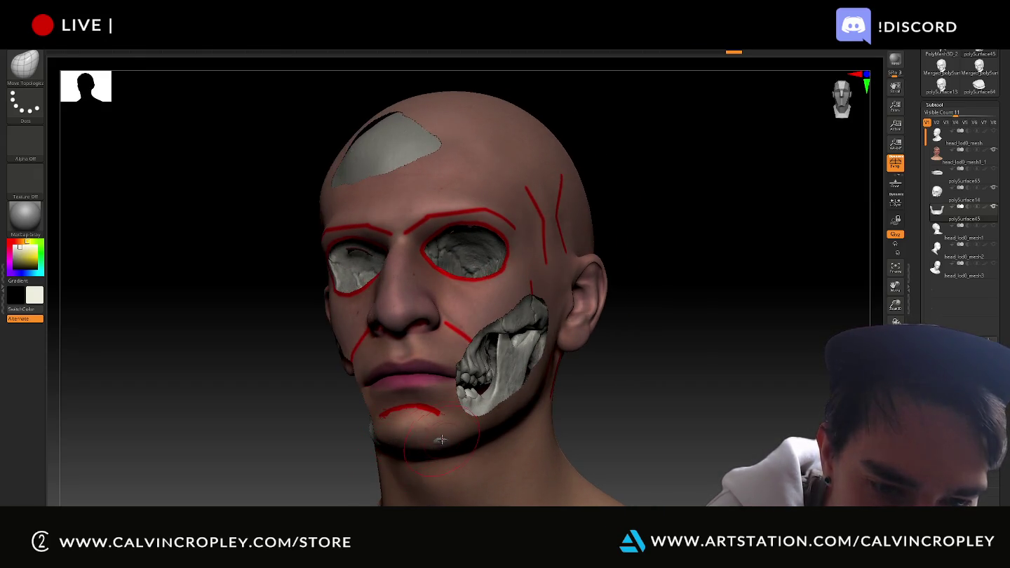
- Turn the head between profile and front, then select the exposed cranium patch
mouse_move(616, 389)
right_down()
mouse_move(641, 386)
mouse_move(651, 368)
mouse_move(601, 392)
mouse_move(420, 433)
right_up()
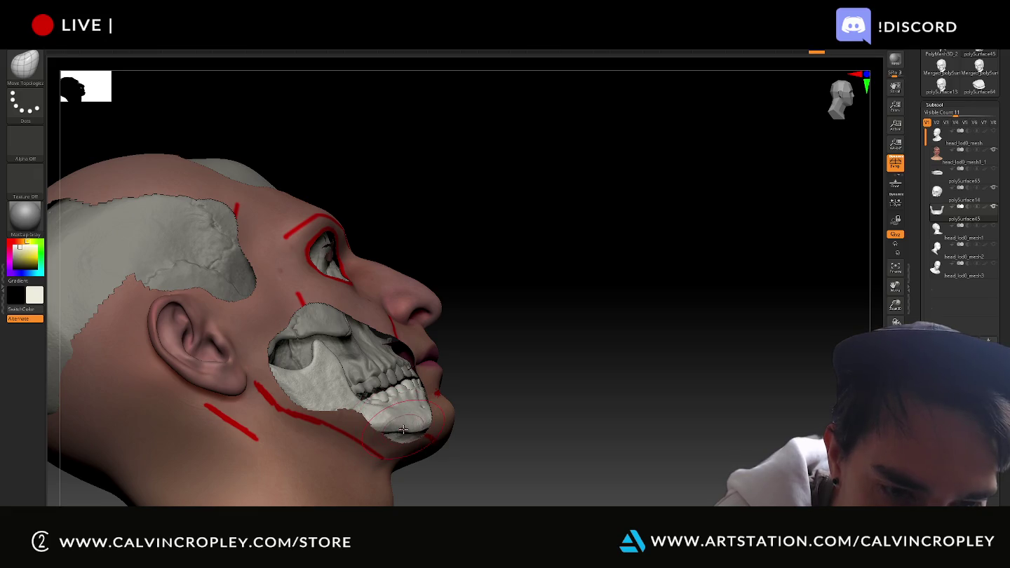
mouse_move(400, 428)
right_down()
mouse_move(521, 408)
mouse_move(477, 407)
right_up()
mouse_move(695, 406)
alt+right_down()
mouse_move(721, 440)
mouse_move(696, 437)
alt+right_up()
key(shift)
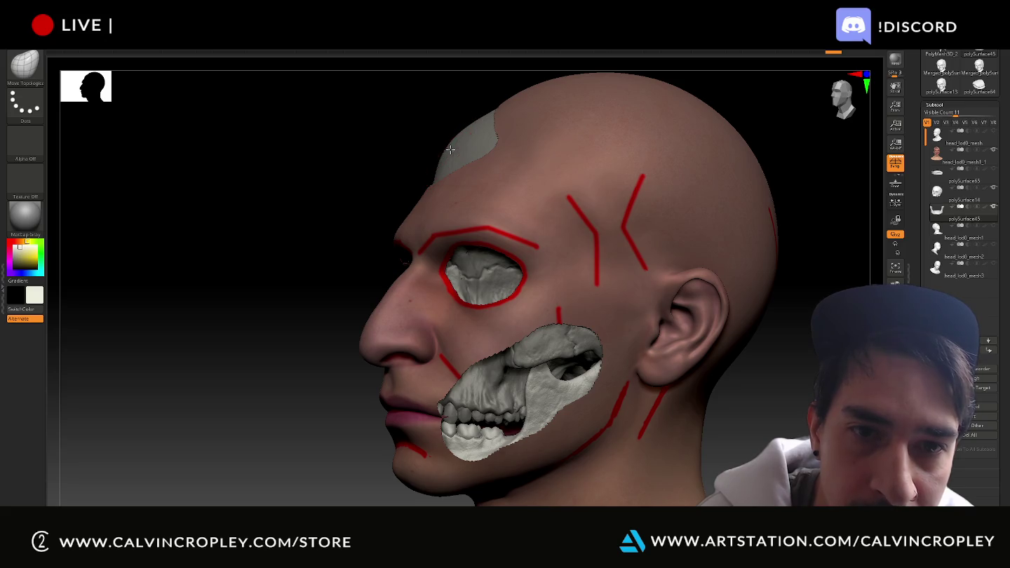
alt+click(450, 146)
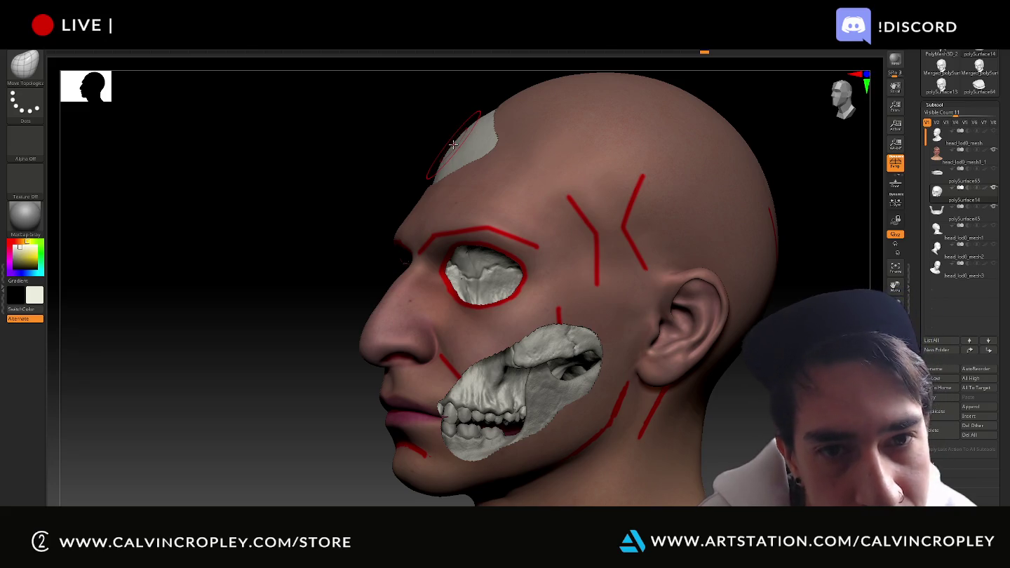
- Orbit through both profiles and take a screenshot snip of the head
drag(382, 124, 421, 137)
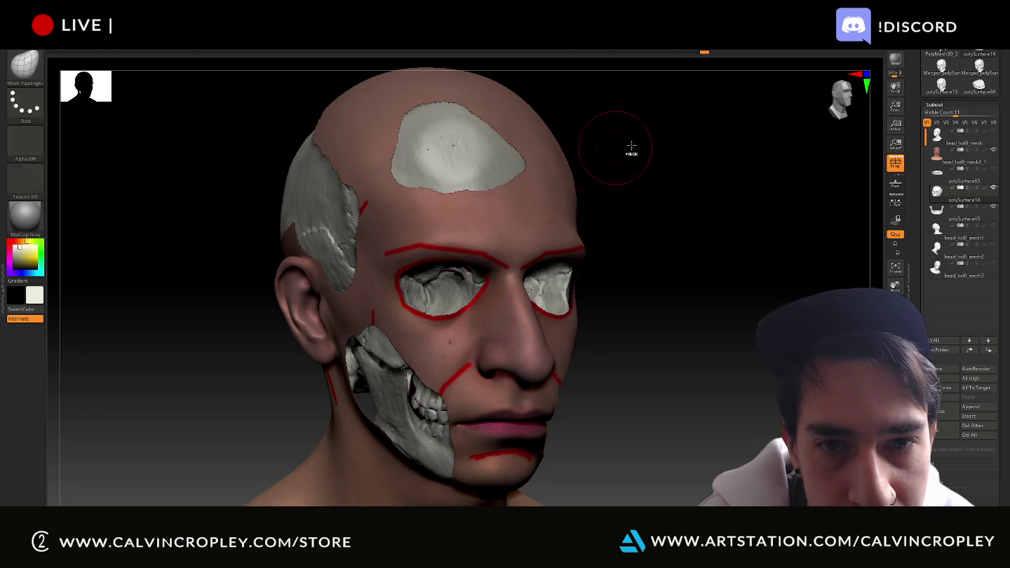
drag(645, 146, 674, 144)
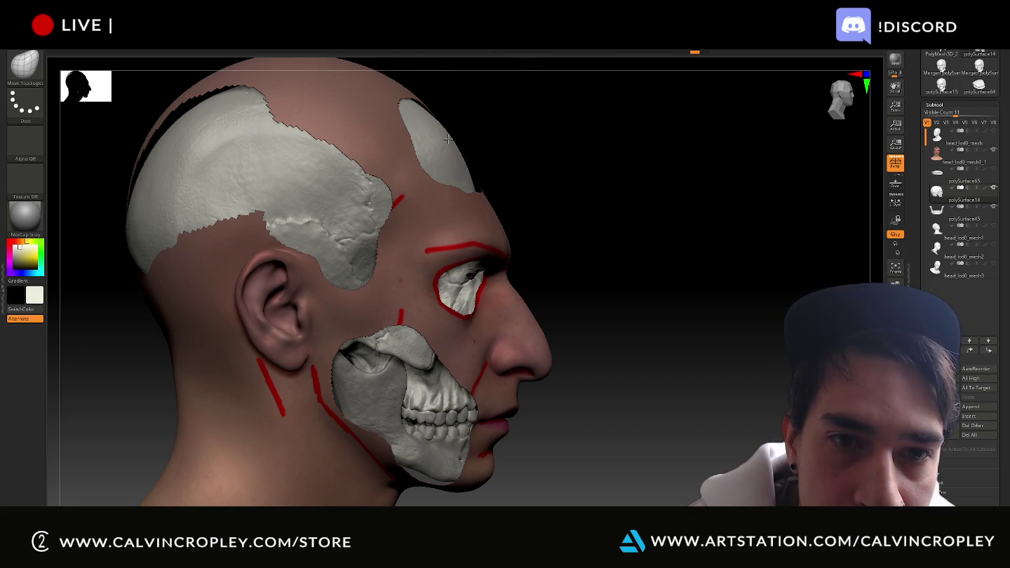
mouse_move(457, 143)
mouse_down()
mouse_move(624, 171)
mouse_move(563, 159)
mouse_up()
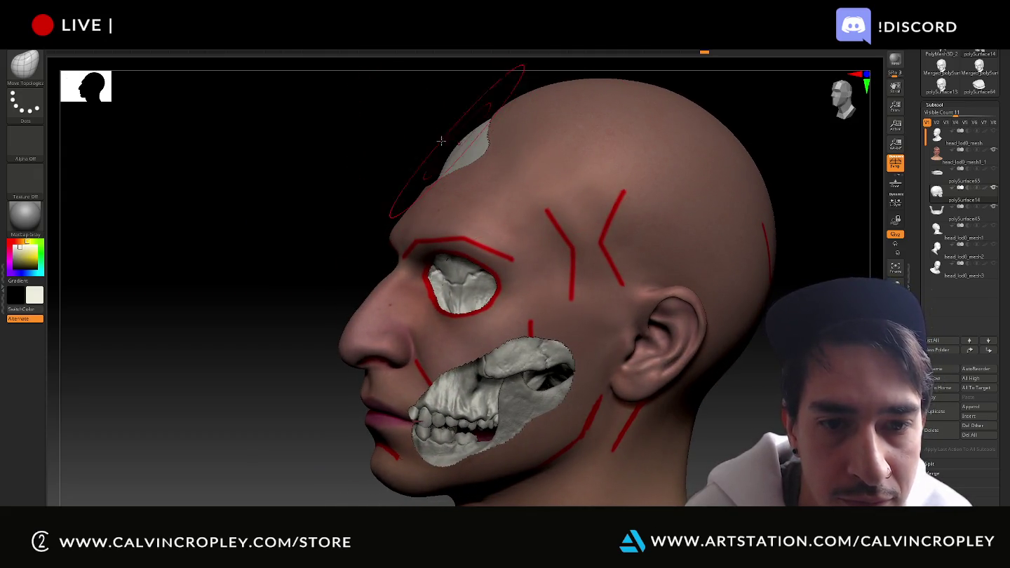
mouse_move(382, 142)
mouse_down()
mouse_move(368, 150)
mouse_move(382, 152)
mouse_move(351, 137)
mouse_up()
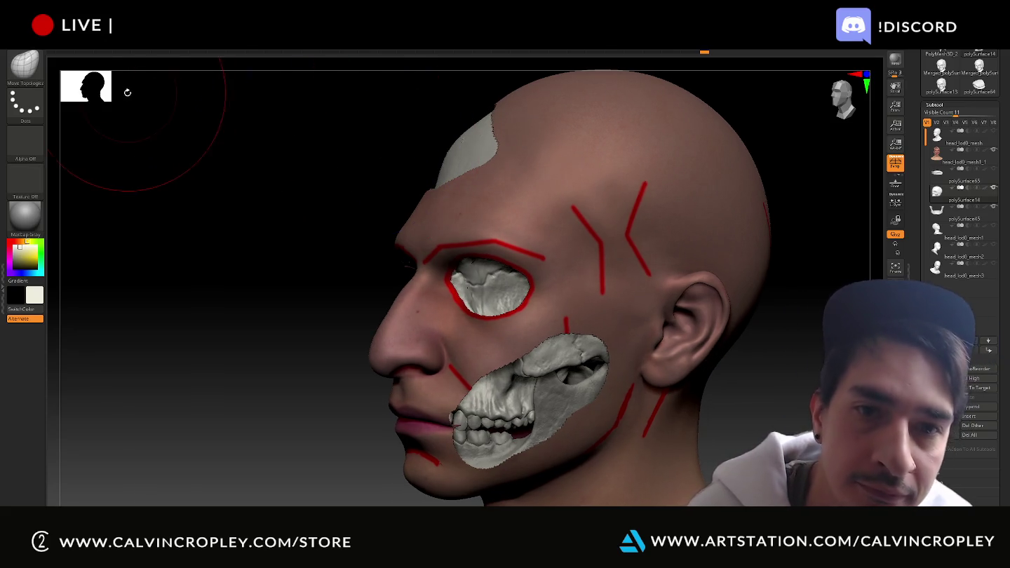
key(super+shift+s)
drag(326, 61, 870, 507)
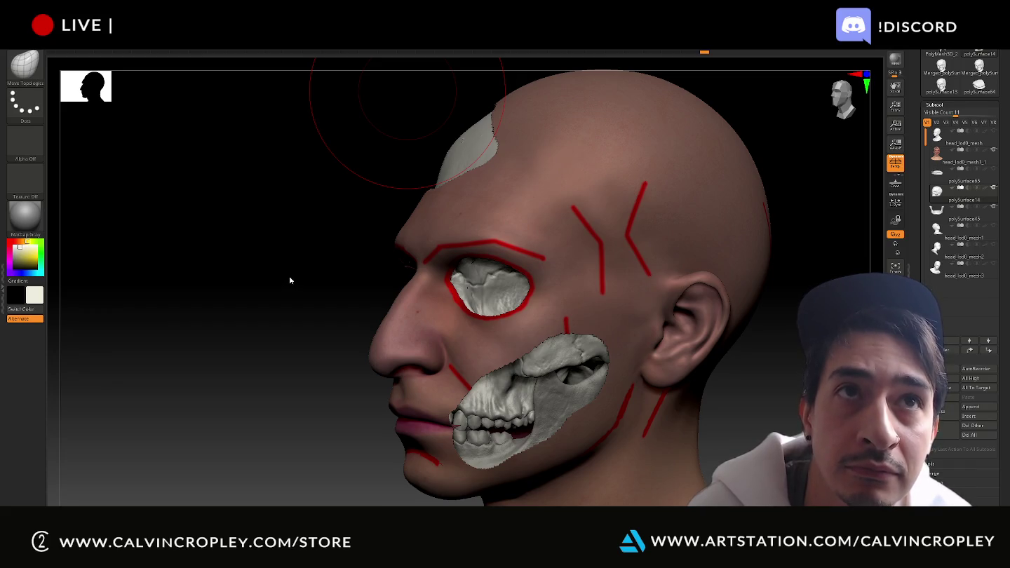
- Snip front and three-quarter right views, then solo the skull and turn it frontward
shift+drag(289, 280, 318, 274)
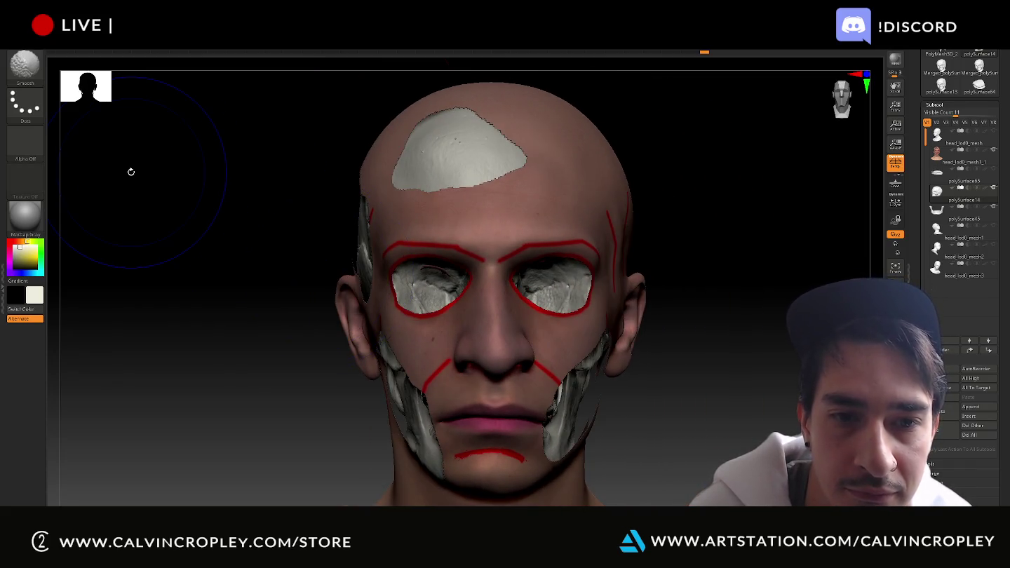
key(super+shift+s)
drag(305, 80, 678, 507)
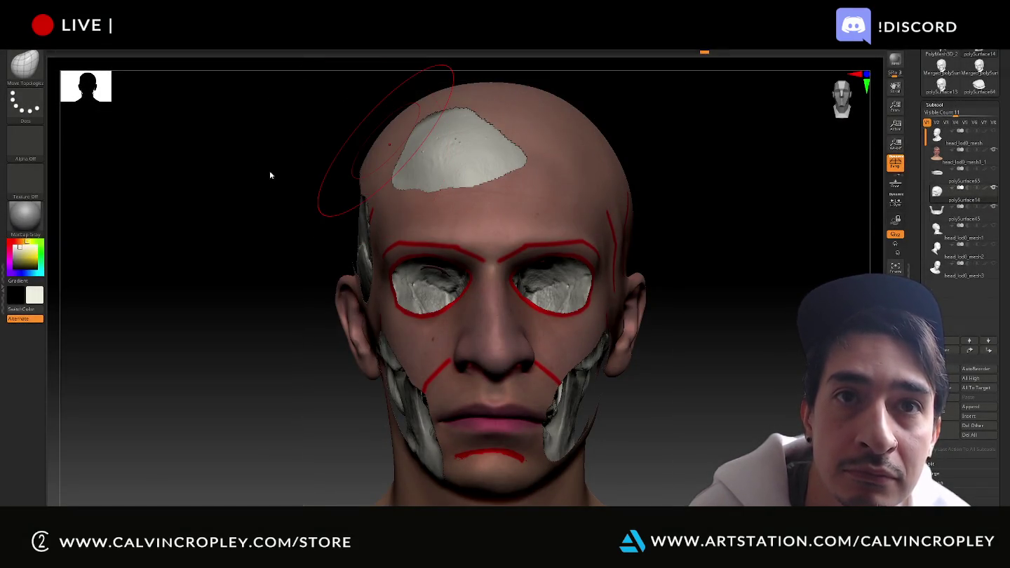
drag(273, 176, 282, 179)
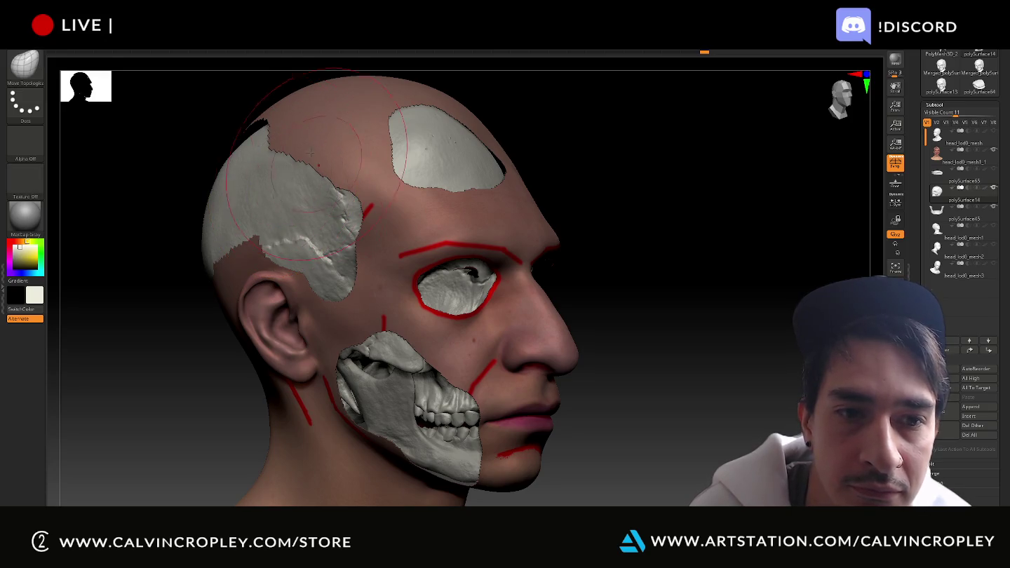
key(super+shift+s)
drag(317, 137, 615, 505)
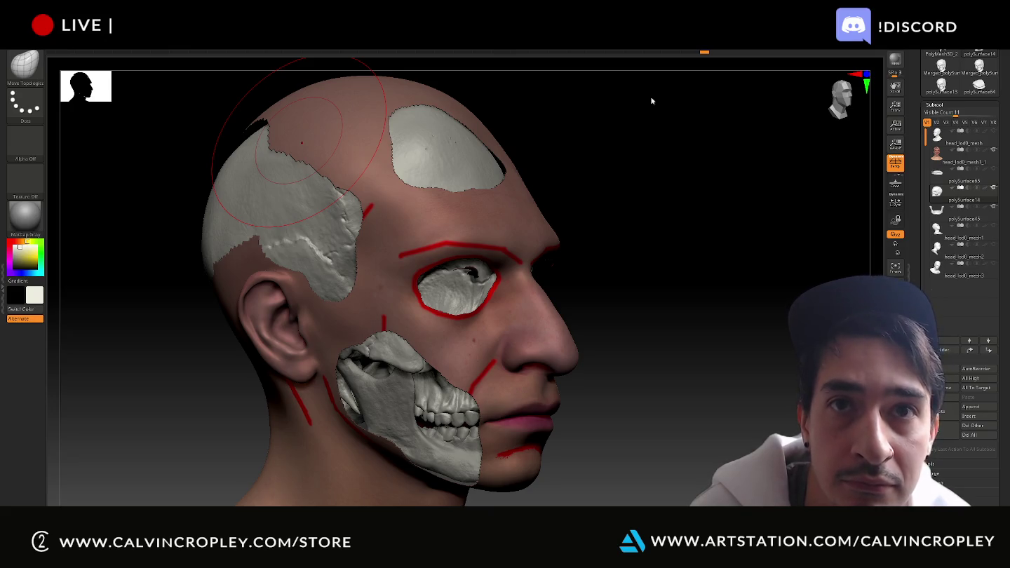
click(997, 150)
mouse_move(690, 225)
mouse_down()
mouse_move(672, 224)
mouse_move(686, 238)
mouse_up()
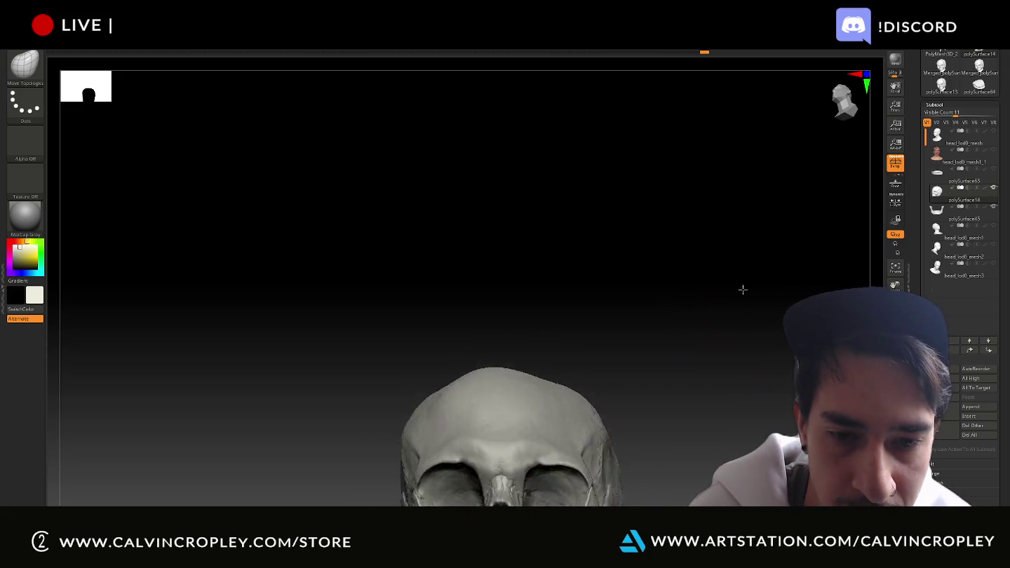
mouse_move(739, 314)
alt+mouse_down()
mouse_move(729, 128)
mouse_move(730, 204)
alt+mouse_up()
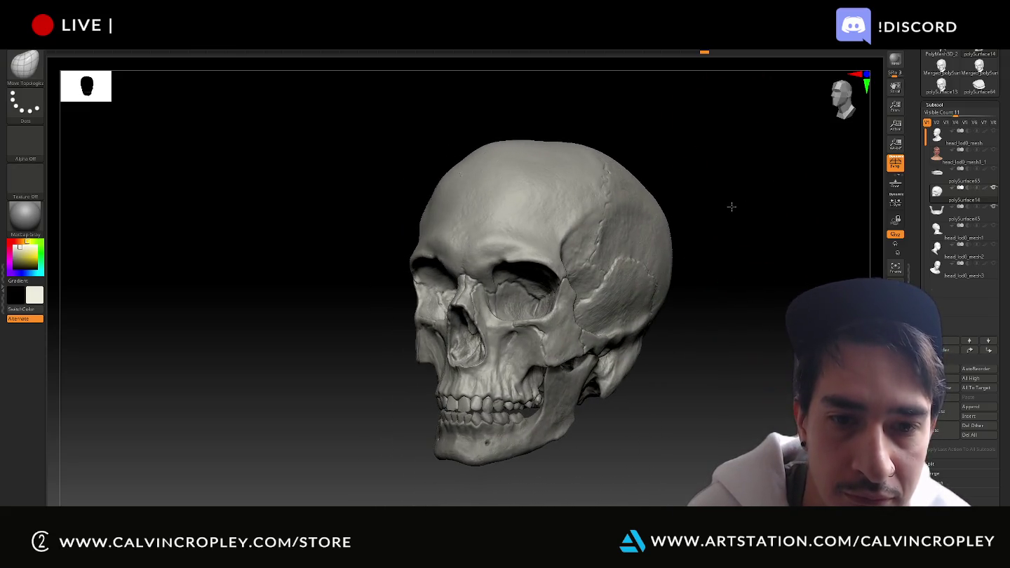
key(super+shift+s)
drag(309, 110, 754, 503)
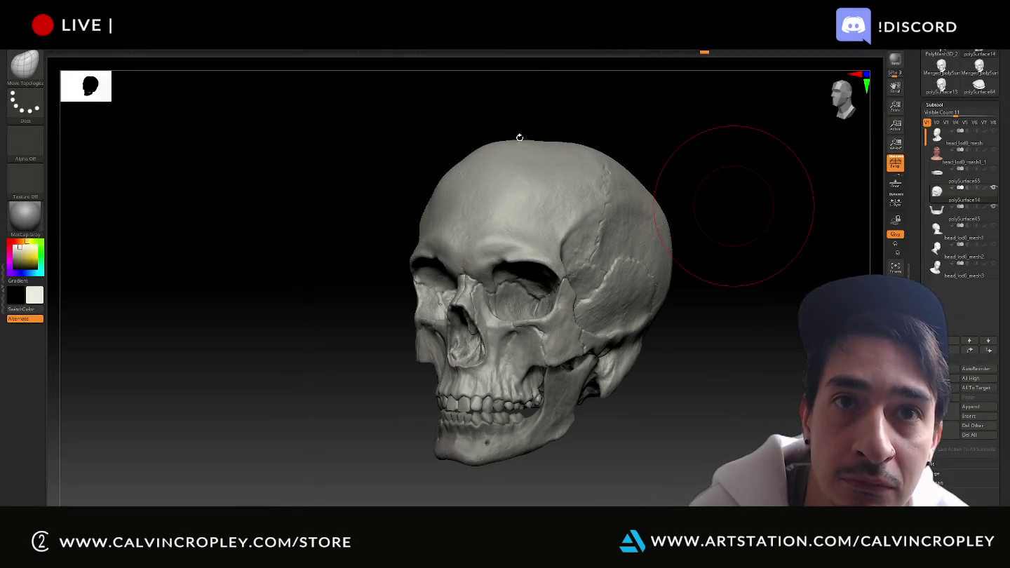
drag(491, 109, 529, 109)
key(shift)
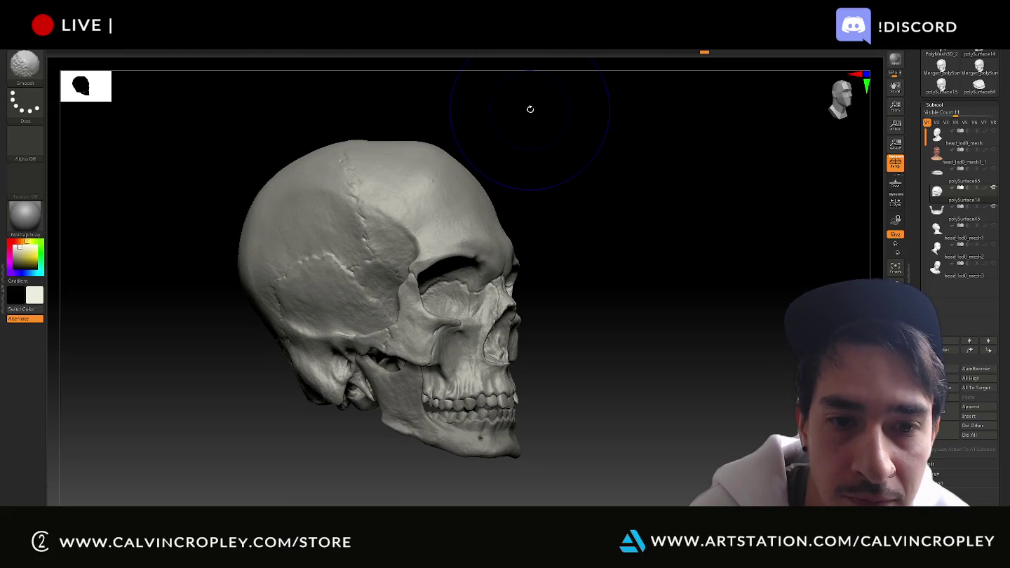
key(super+shift+s)
drag(212, 86, 568, 467)
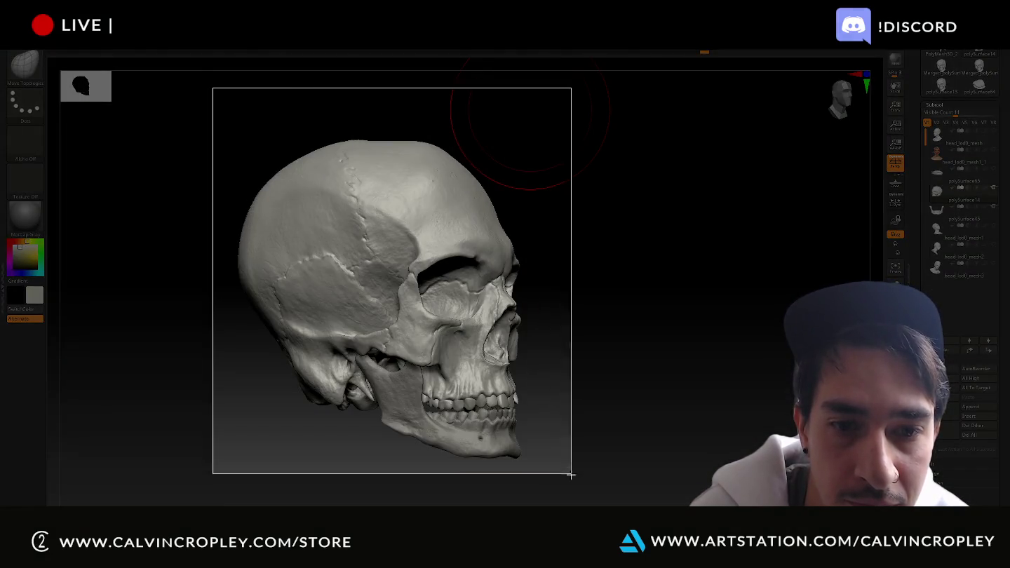
shift+drag(753, 222, 728, 228)
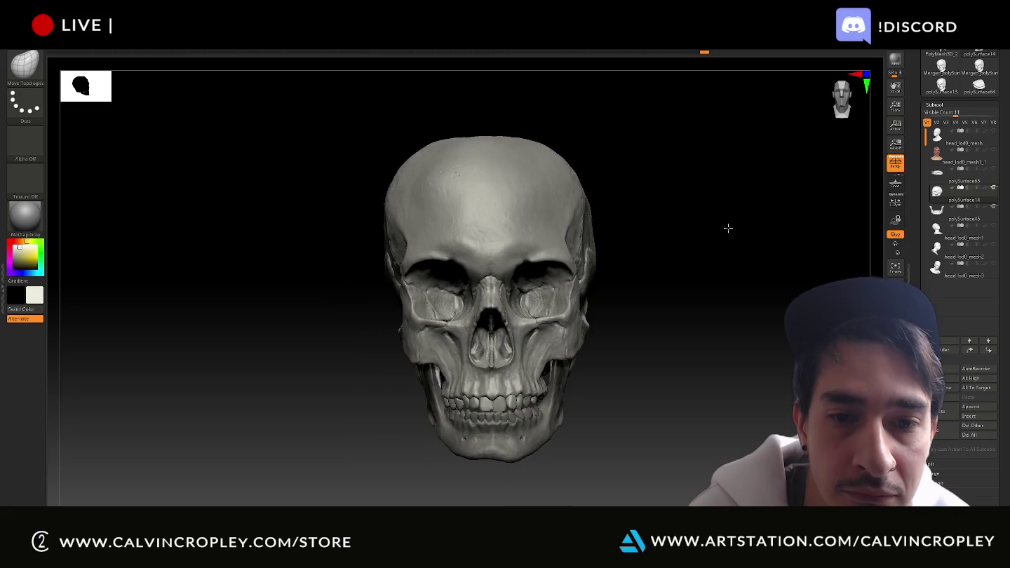
key(super+shift+s)
drag(313, 91, 647, 491)
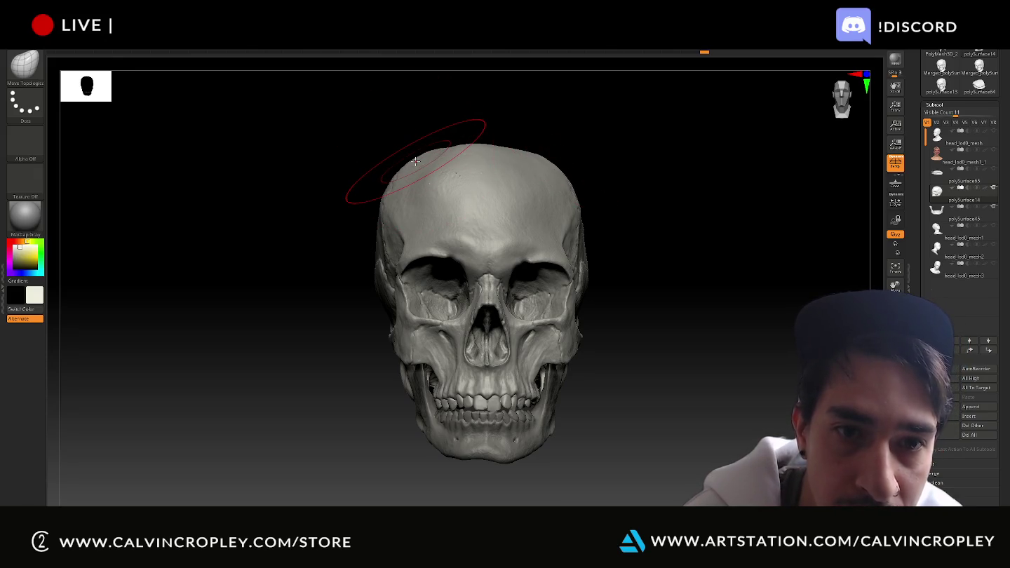
mouse_move(659, 136)
mouse_down()
mouse_move(686, 181)
mouse_move(592, 146)
mouse_move(612, 172)
mouse_move(620, 153)
mouse_move(588, 123)
mouse_move(518, 136)
mouse_up()
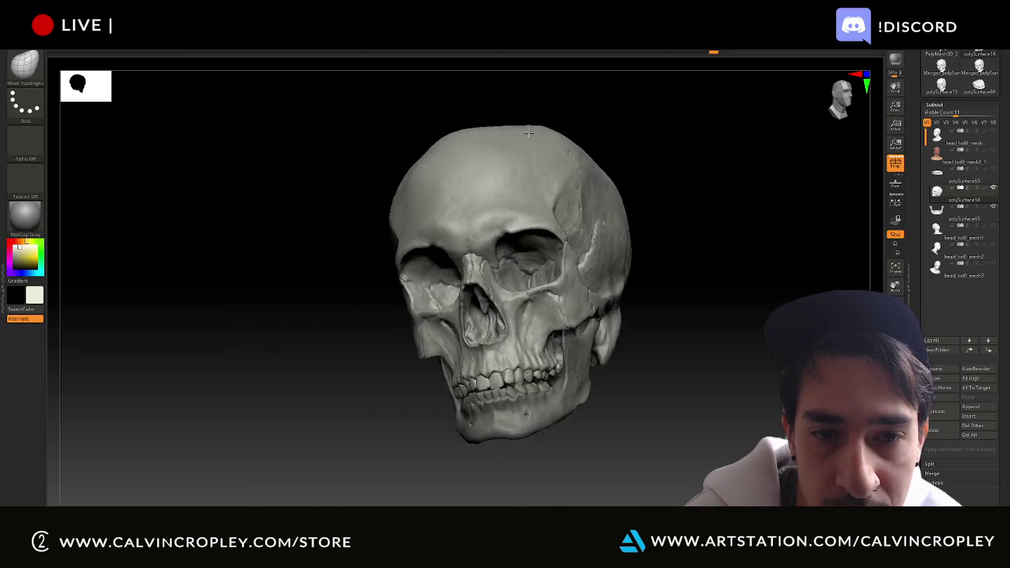
mouse_move(584, 139)
mouse_down()
mouse_move(642, 167)
mouse_move(624, 179)
mouse_move(620, 232)
mouse_up()
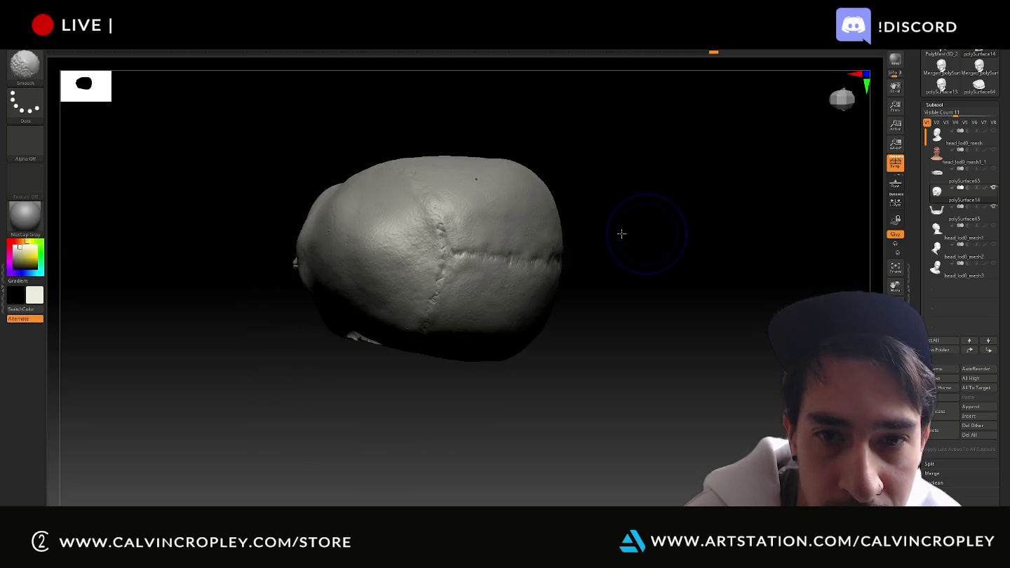
mouse_move(701, 222)
mouse_down()
mouse_move(698, 199)
mouse_move(717, 174)
mouse_move(751, 218)
mouse_move(778, 205)
mouse_move(814, 208)
mouse_move(642, 199)
mouse_up()
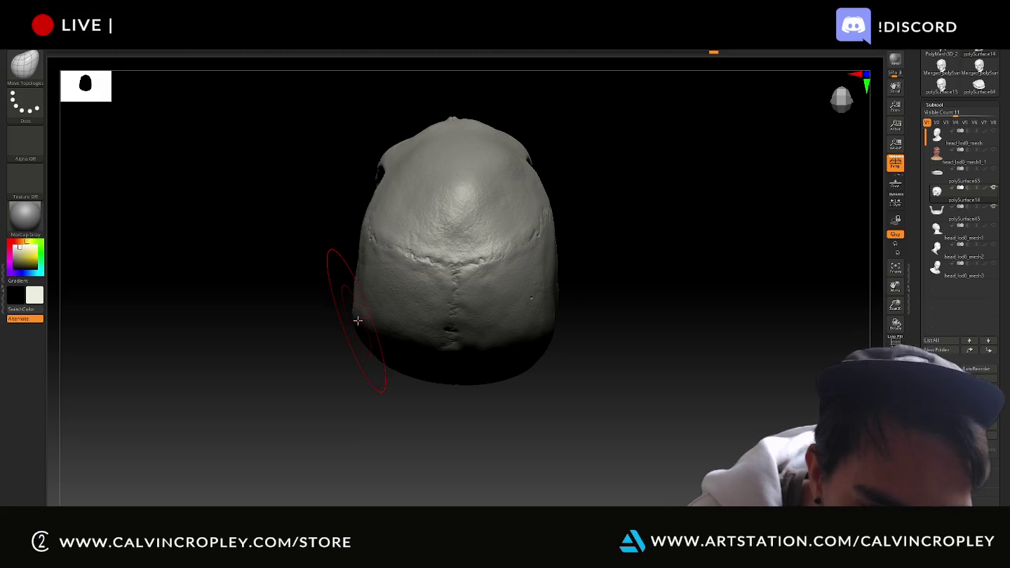
mouse_move(656, 294)
mouse_down()
mouse_move(640, 294)
mouse_move(653, 340)
mouse_up()
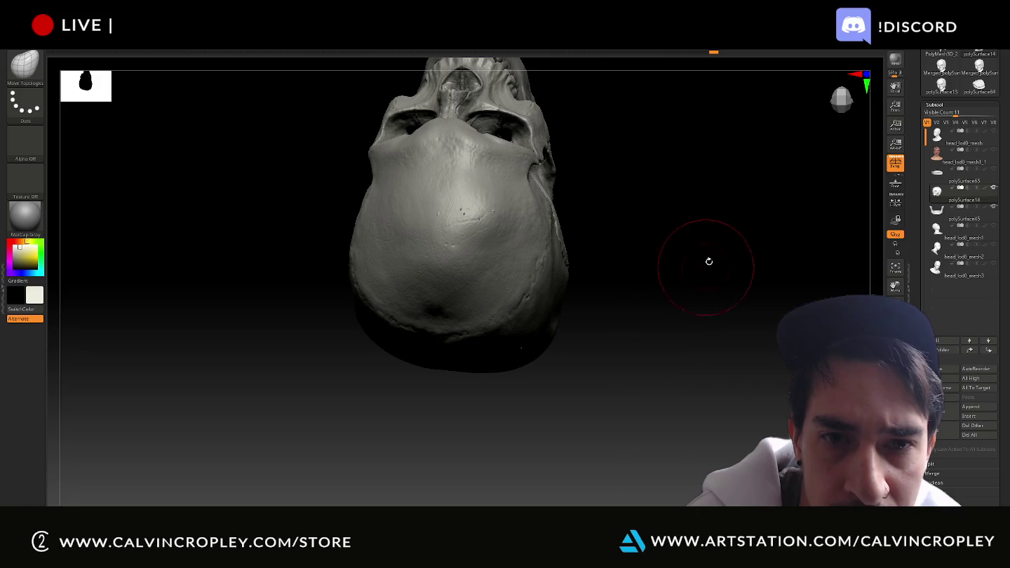
drag(689, 227, 697, 266)
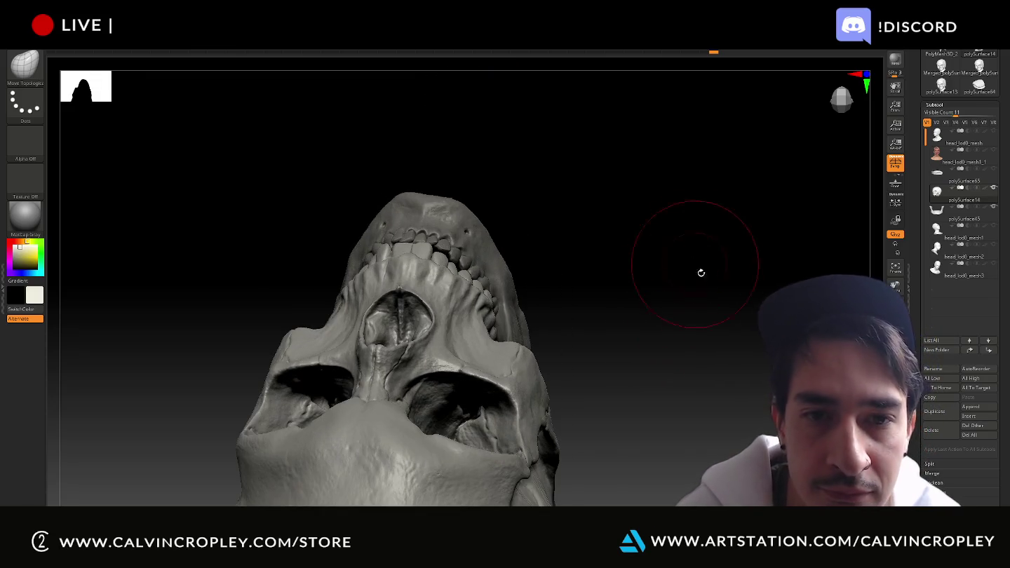
mouse_move(699, 343)
mouse_down()
mouse_move(726, 219)
mouse_move(722, 231)
mouse_up()
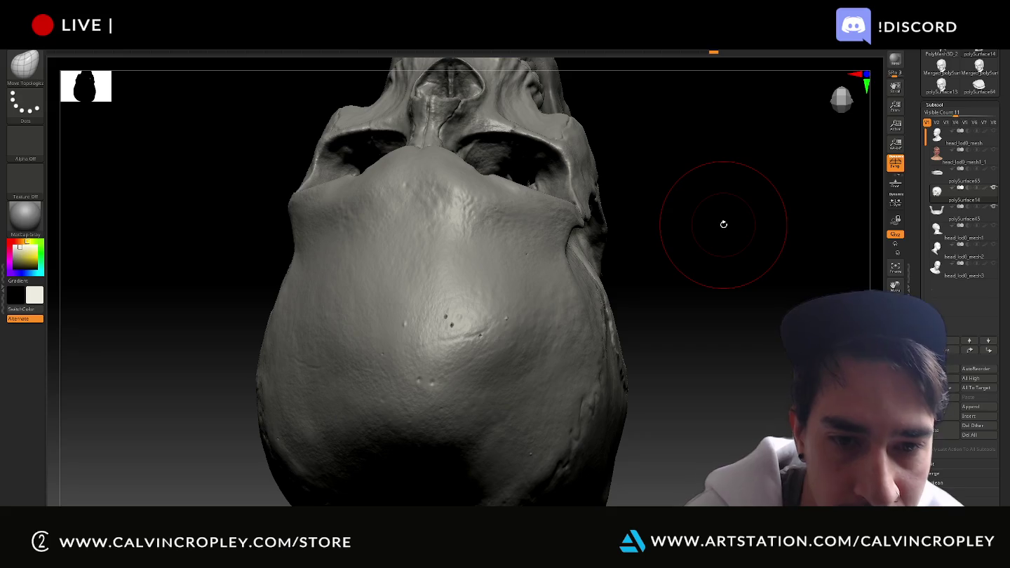
key(shift)
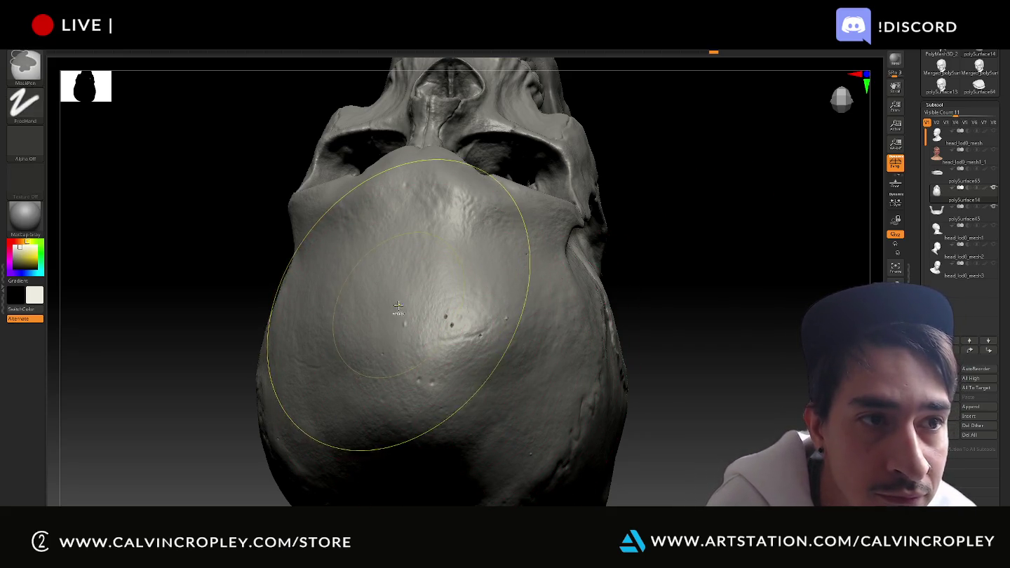
key(bracketleft)
key(bracketleft)
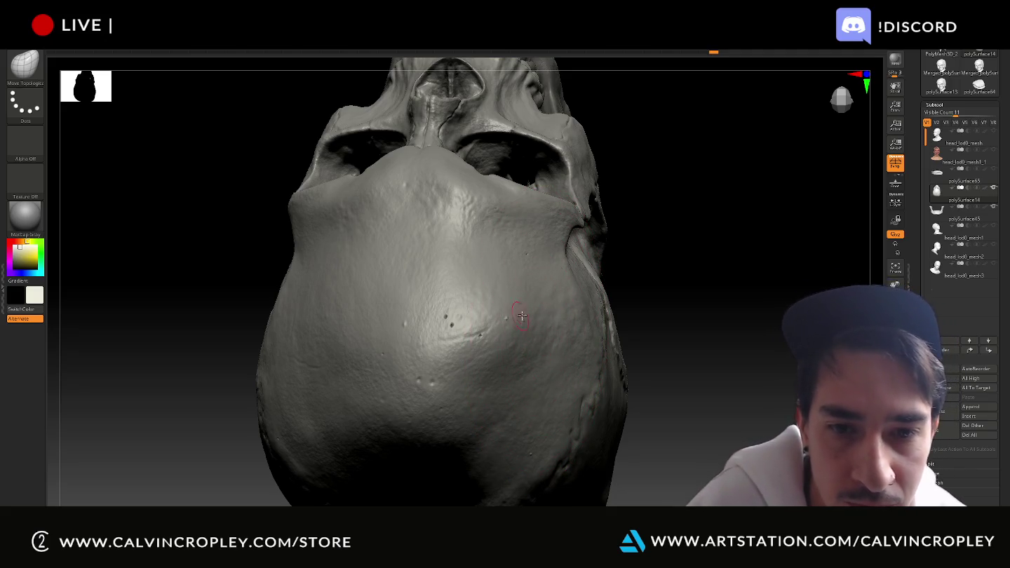
key(shift)
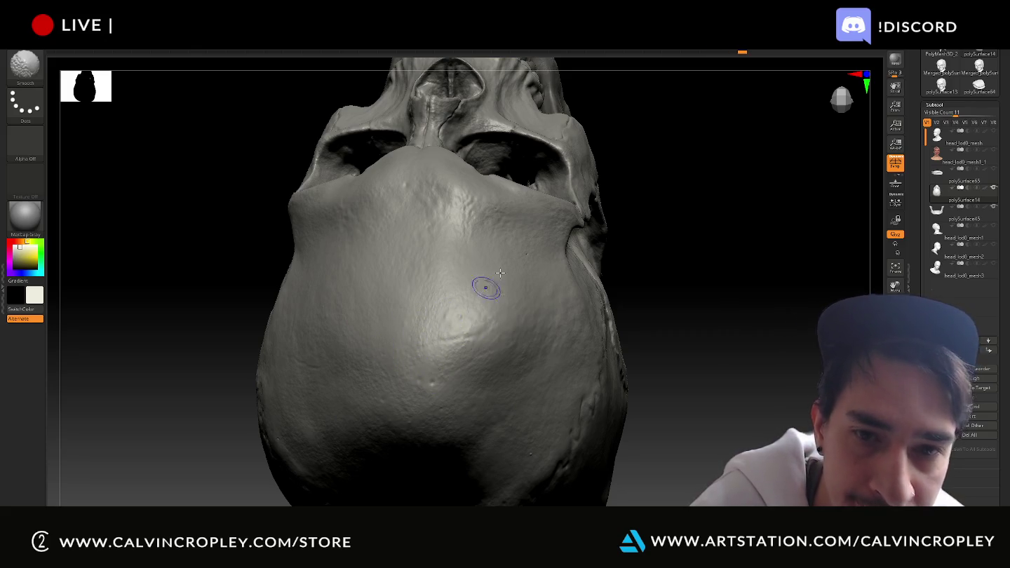
mouse_move(717, 295)
mouse_down()
mouse_move(722, 271)
mouse_move(625, 291)
mouse_up()
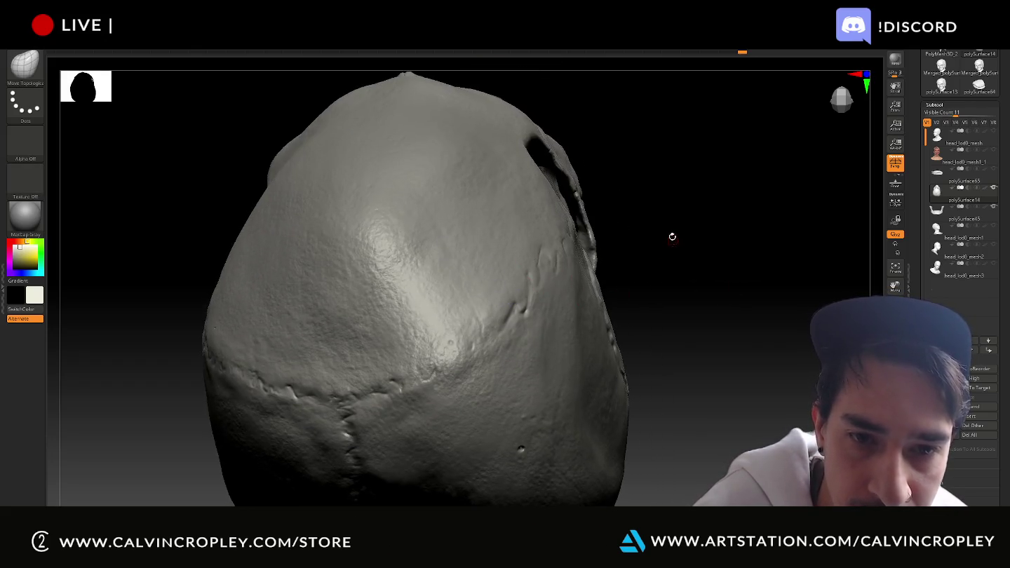
mouse_move(678, 232)
mouse_down()
mouse_move(697, 234)
mouse_move(669, 223)
mouse_move(326, 372)
mouse_up()
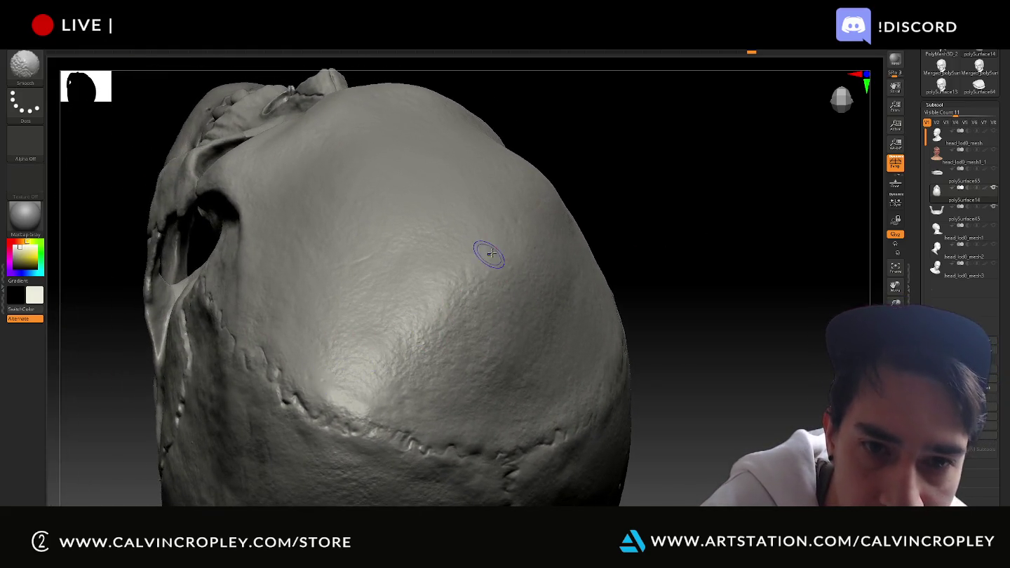
drag(631, 160, 633, 167)
mouse_move(553, 198)
mouse_down()
mouse_move(537, 209)
mouse_move(868, 248)
mouse_up()
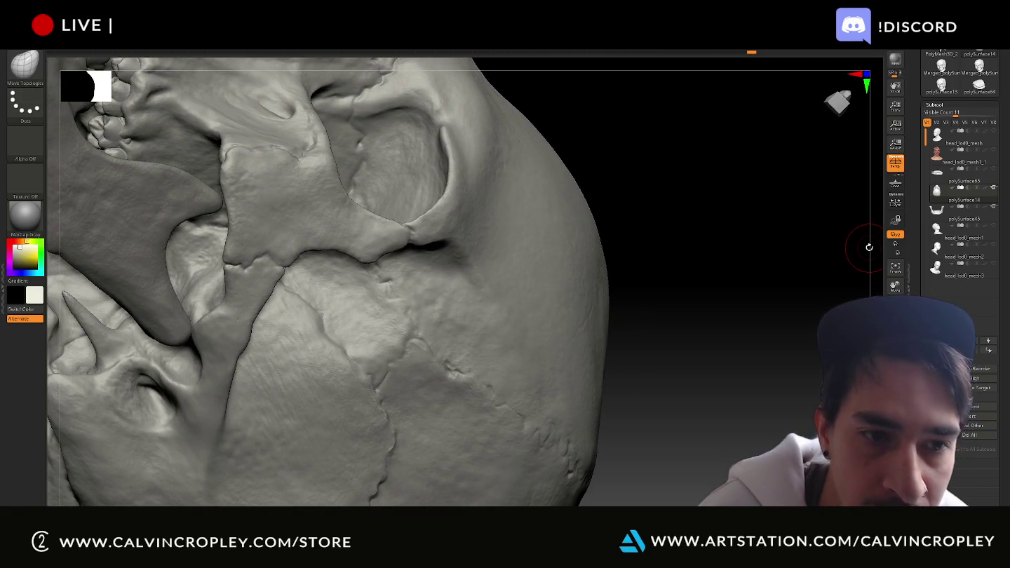
mouse_move(680, 184)
mouse_down()
mouse_move(696, 154)
mouse_move(678, 235)
mouse_up()
drag(740, 344, 849, 376)
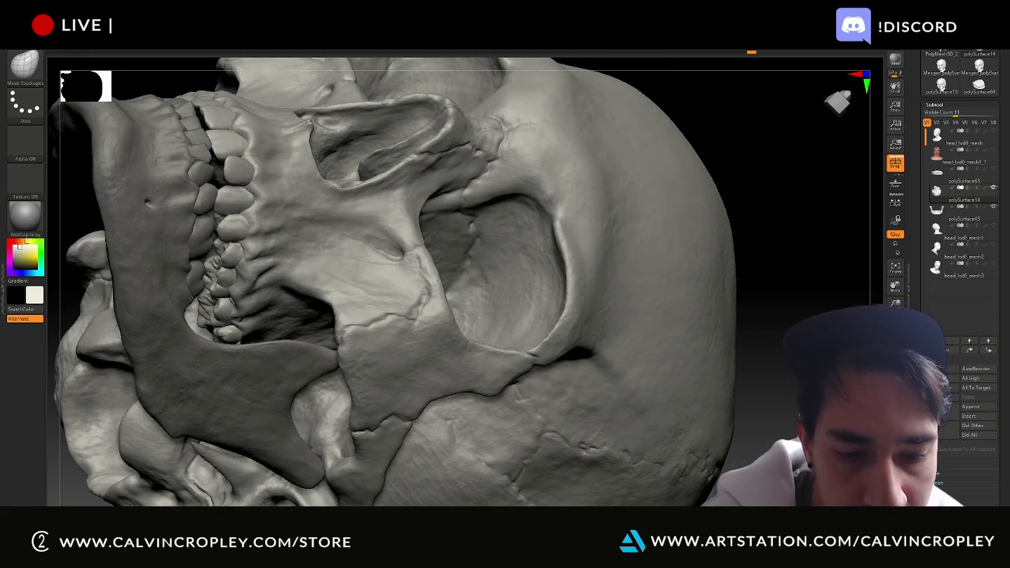
drag(792, 274, 341, 270)
mouse_move(185, 227)
mouse_down()
mouse_move(198, 258)
mouse_move(196, 326)
mouse_move(535, 328)
mouse_move(785, 301)
mouse_move(536, 280)
mouse_up()
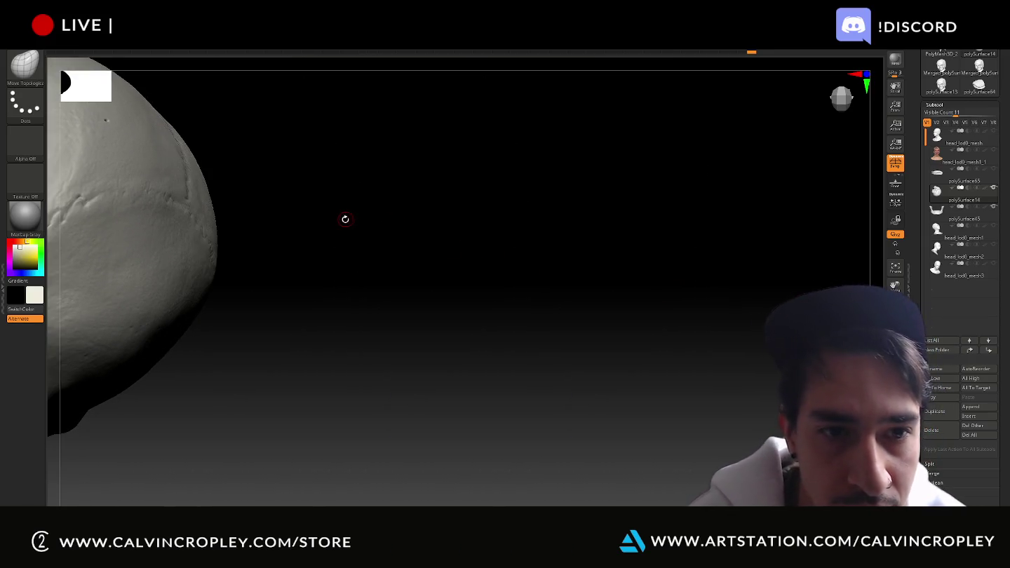
drag(343, 218, 718, 159)
drag(419, 290, 514, 453)
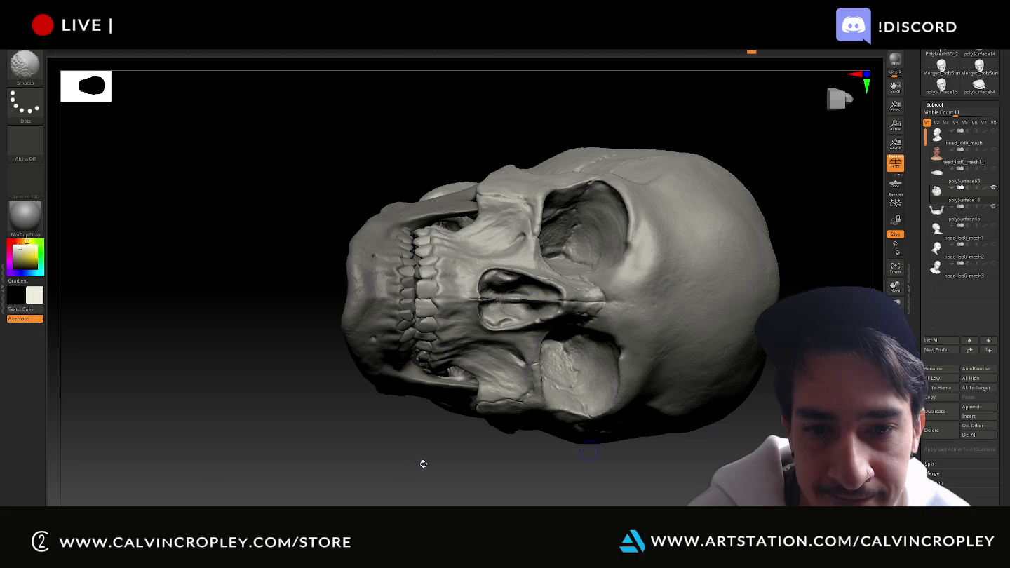
mouse_move(136, 399)
mouse_down()
mouse_move(205, 454)
mouse_move(225, 432)
mouse_up()
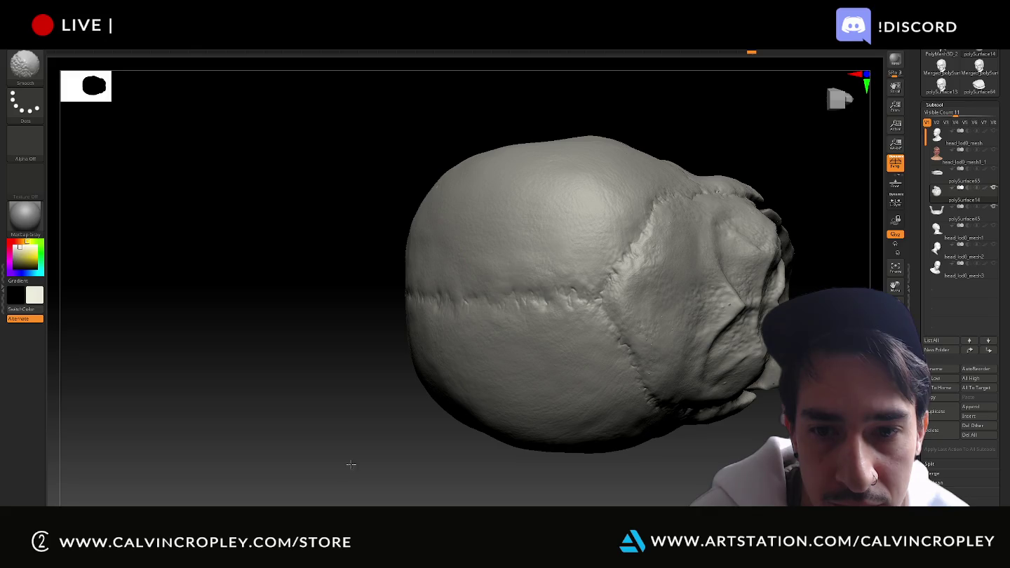
drag(302, 303, 313, 247)
mouse_move(318, 188)
shift+mouse_down()
mouse_move(297, 223)
mouse_move(305, 192)
shift+mouse_up()
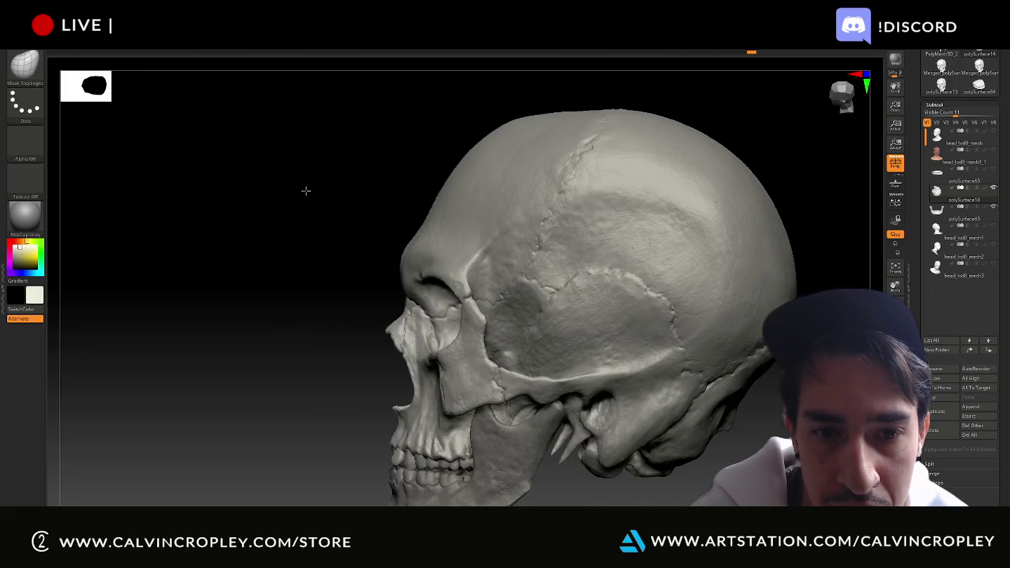
mouse_move(272, 255)
mouse_down()
mouse_move(314, 267)
mouse_move(272, 250)
mouse_move(3, 244)
mouse_up()
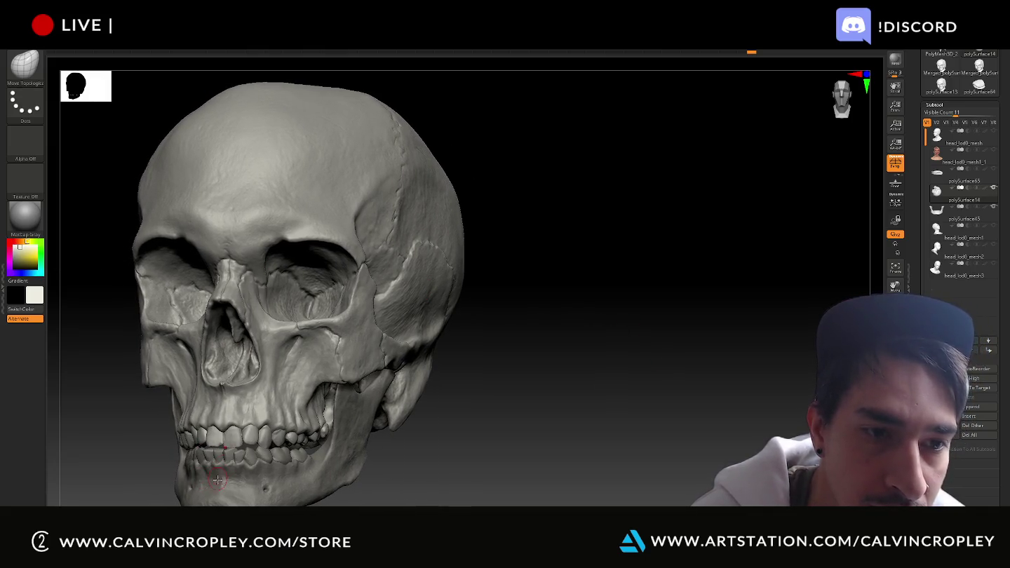
drag(590, 470, 592, 480)
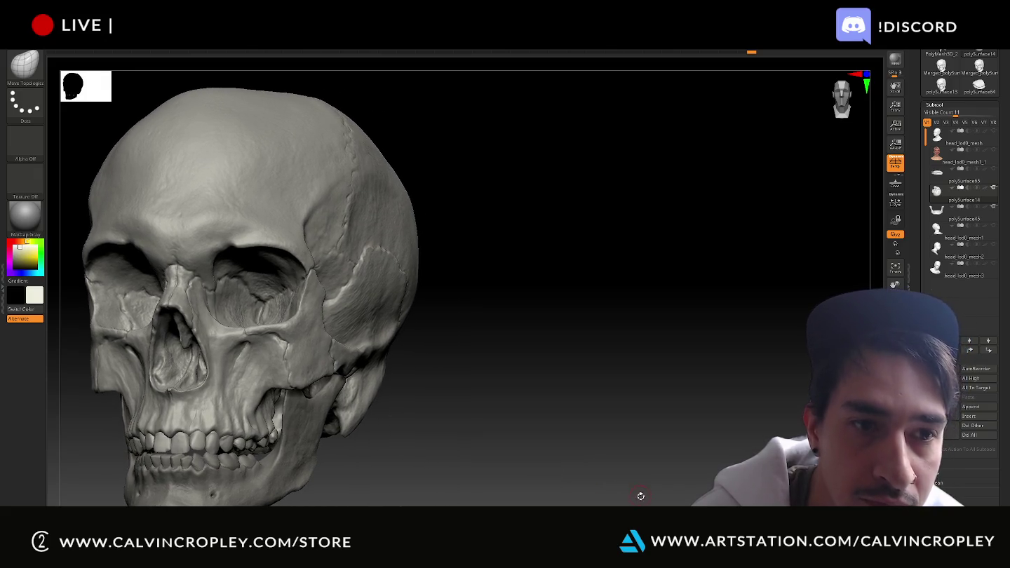
key(super)
text(p)
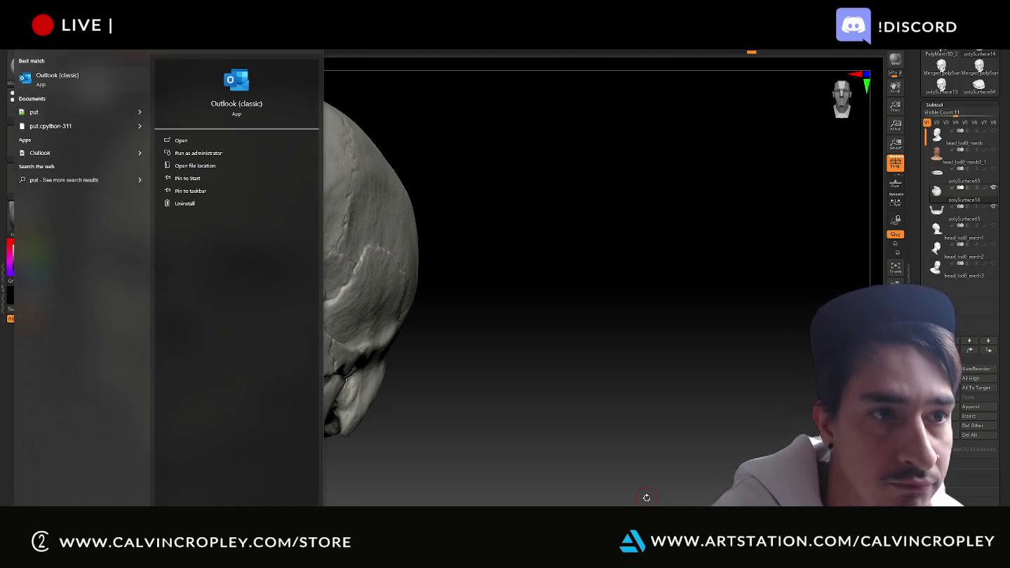
text(u)
key(Return)
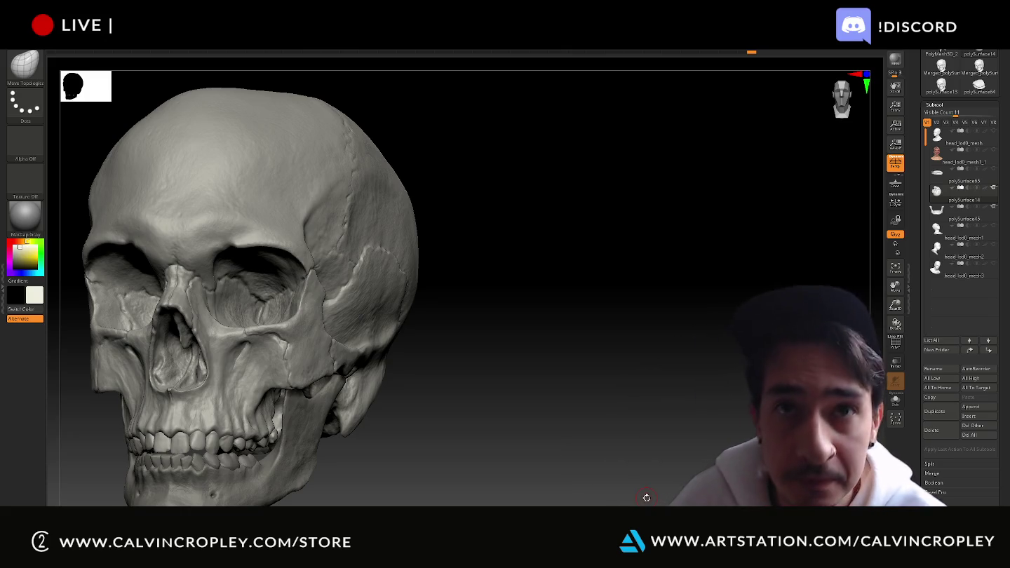
key(ctrl+y)
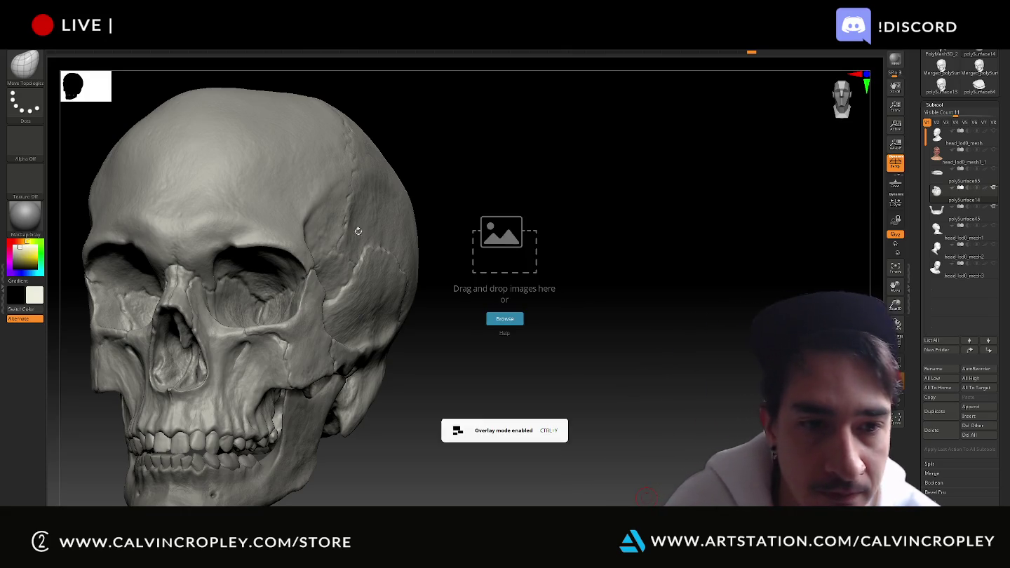
drag(505, 260, 534, 232)
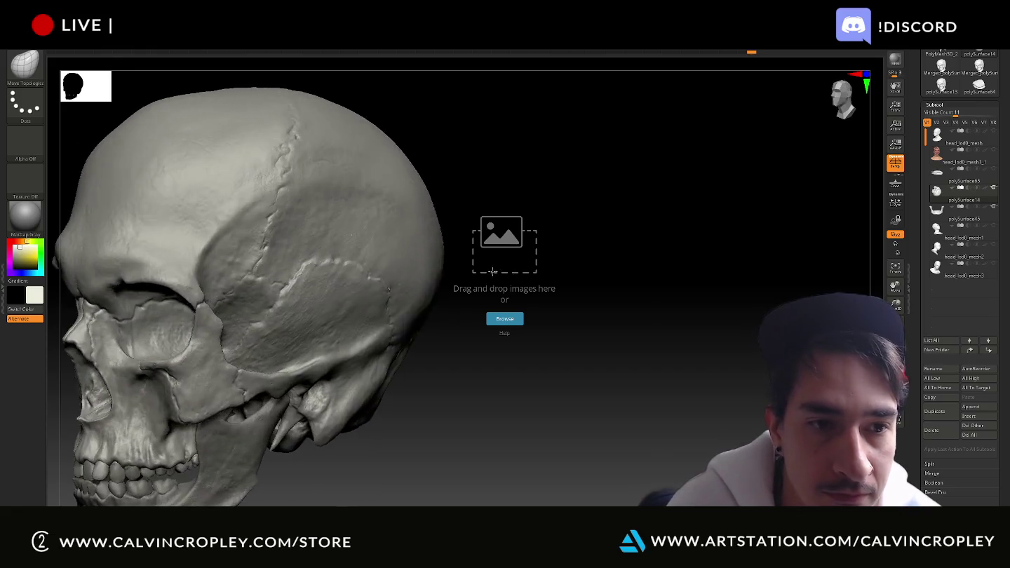
drag(557, 195, 653, 196)
click(741, 194)
drag(532, 264, 527, 268)
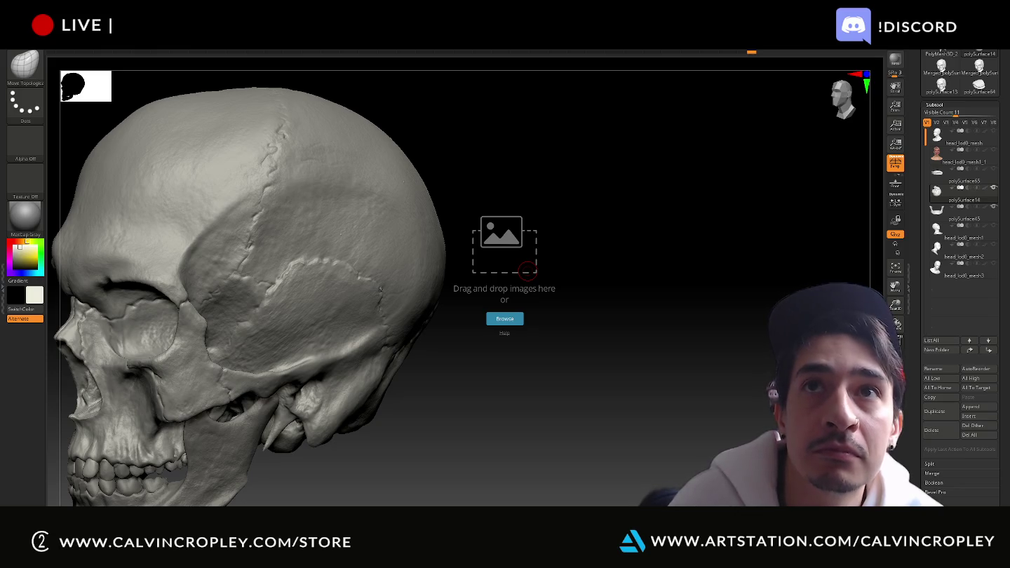
drag(528, 270, 508, 323)
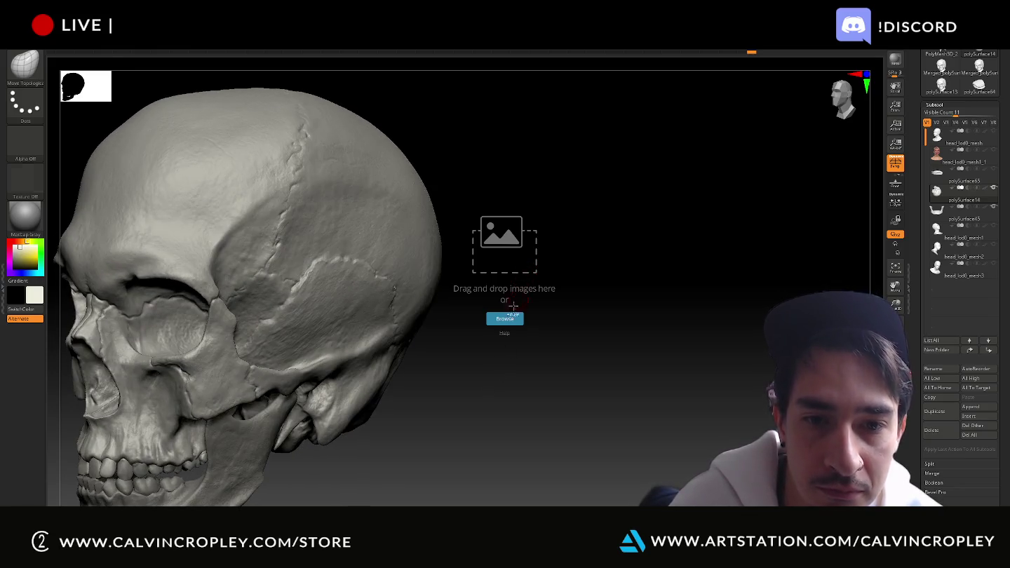
right_click(508, 323)
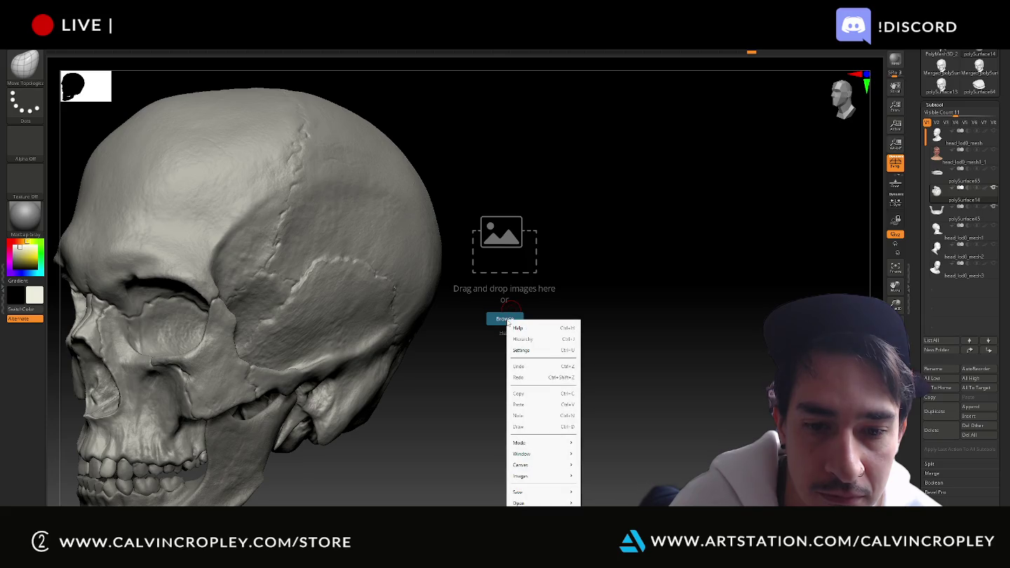
mouse_move(529, 502)
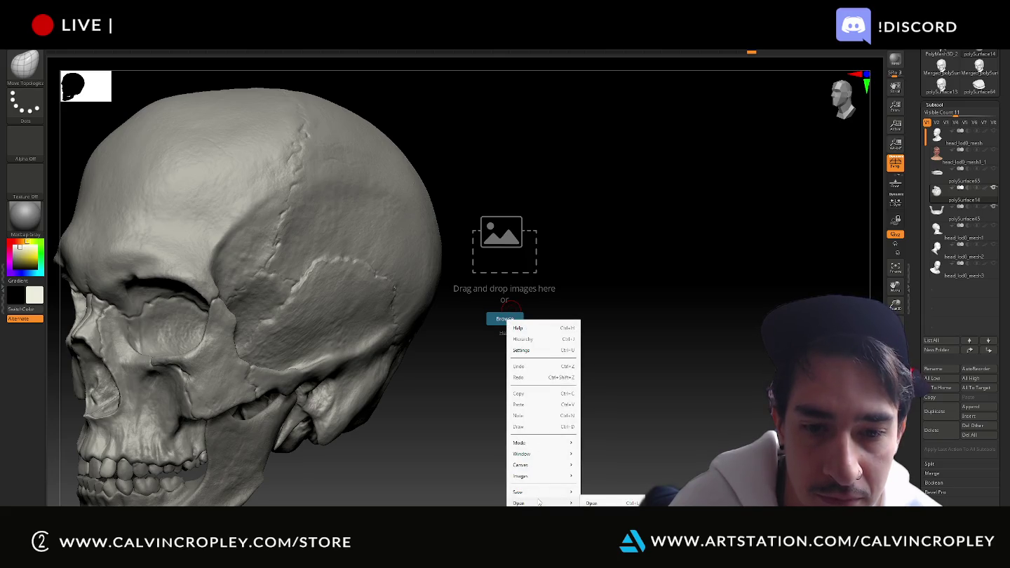
click(589, 477)
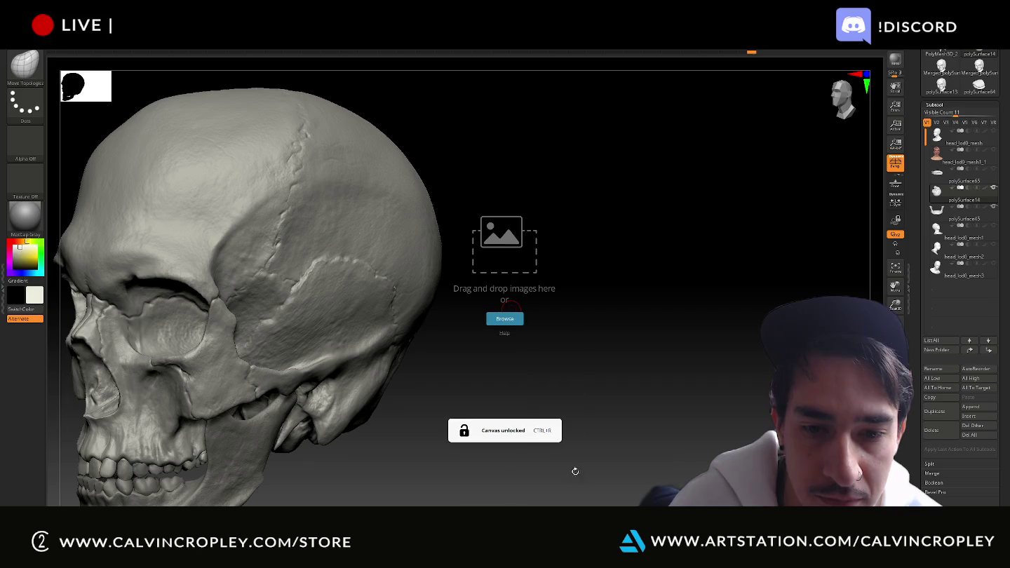
key(space)
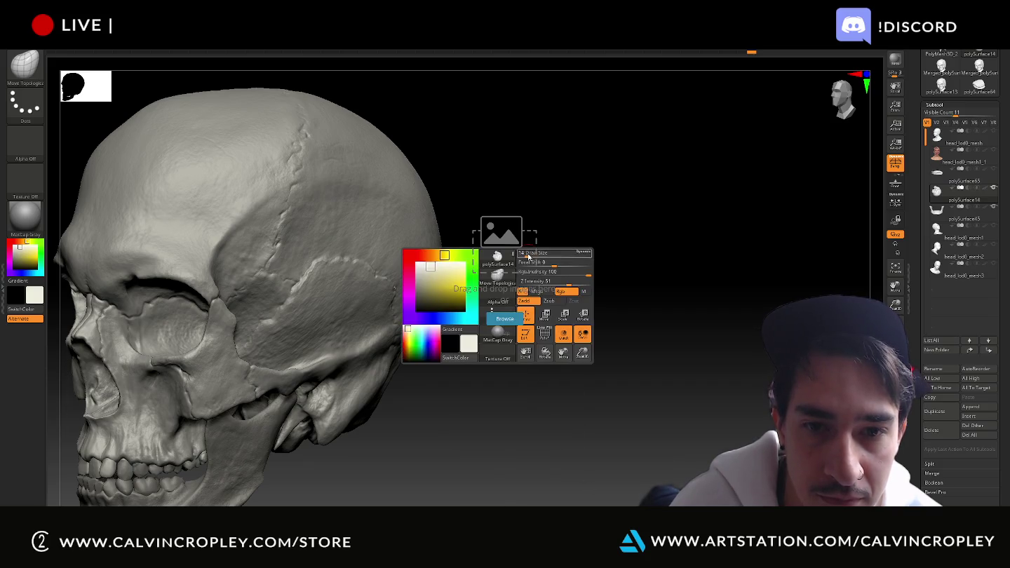
key(space)
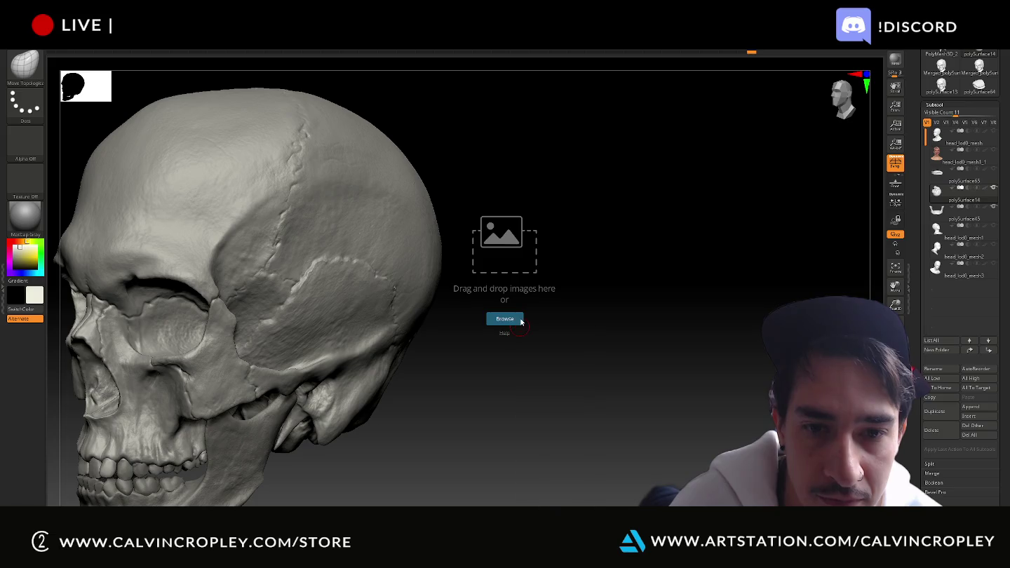
right_click(523, 323)
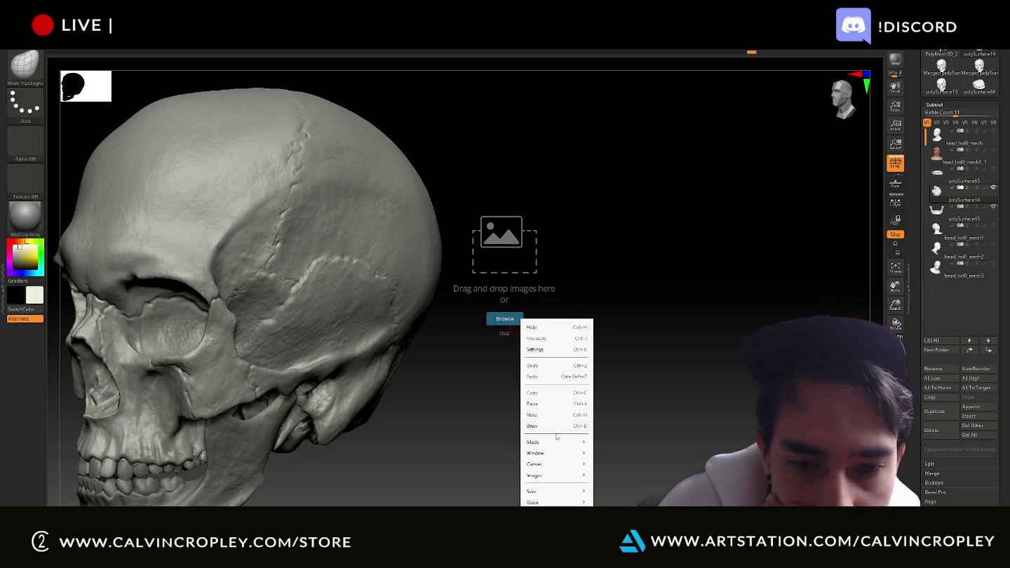
mouse_move(543, 442)
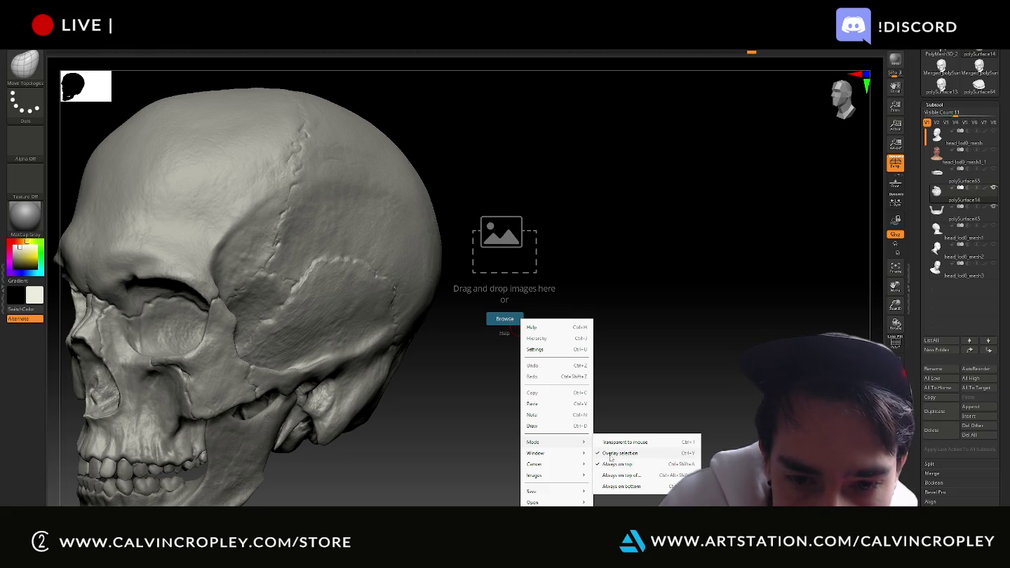
click(610, 456)
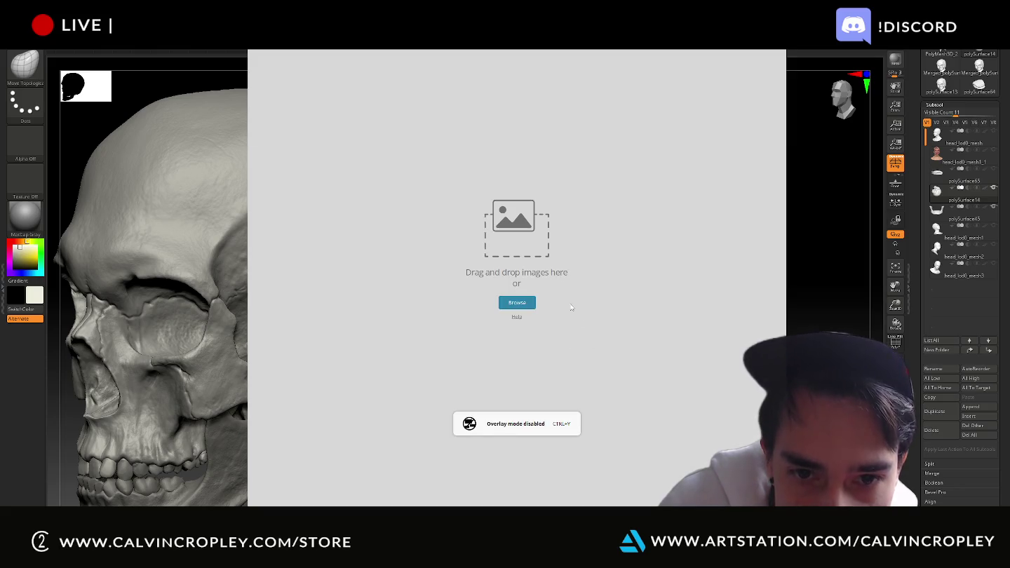
key(ctrl+w)
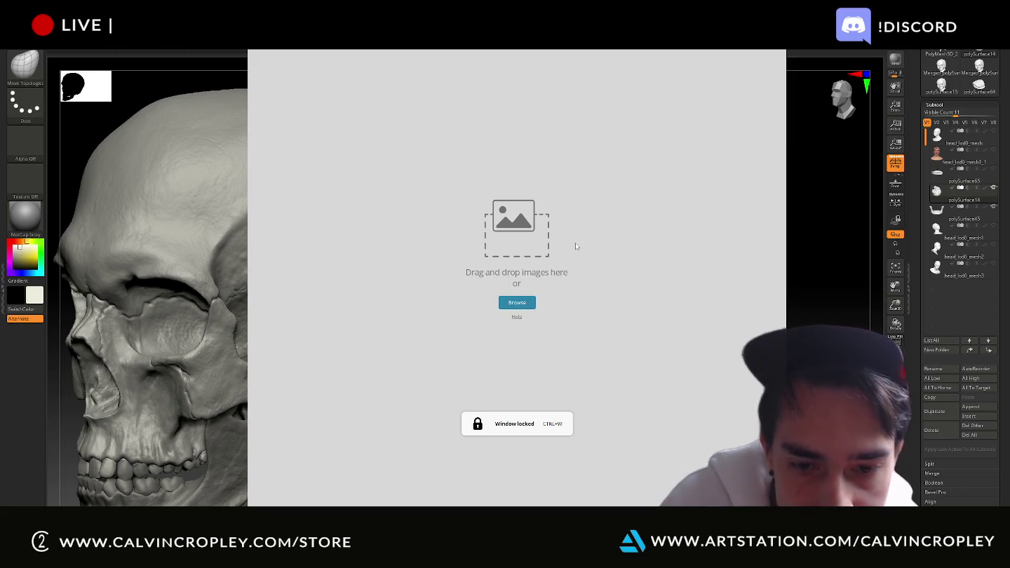
key(Escape)
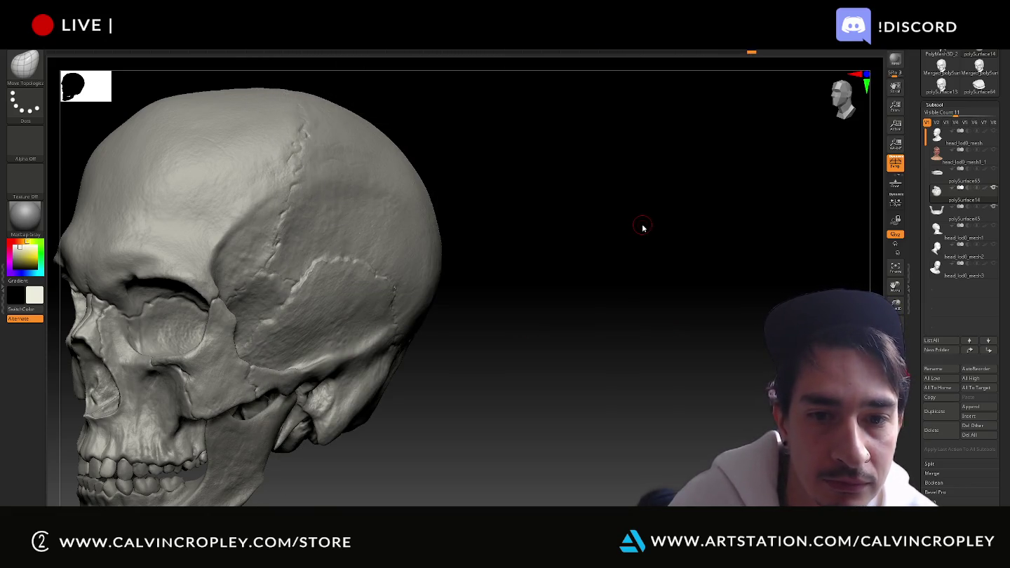
- Orbit the skull toward a straight front view
key(space)
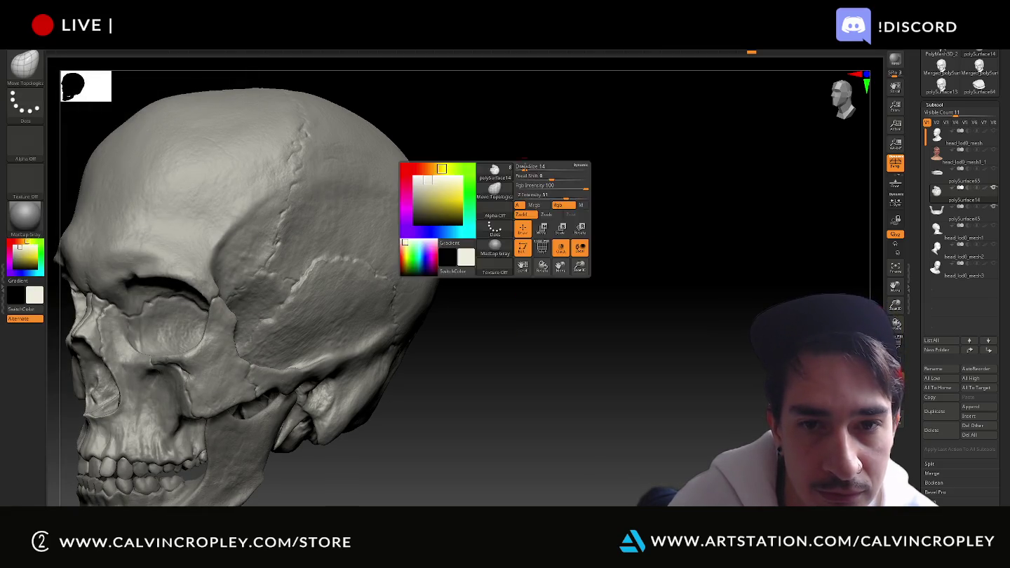
mouse_move(547, 95)
mouse_down()
mouse_move(591, 99)
mouse_move(561, 119)
mouse_move(555, 151)
mouse_move(585, 330)
mouse_move(581, 298)
mouse_up()
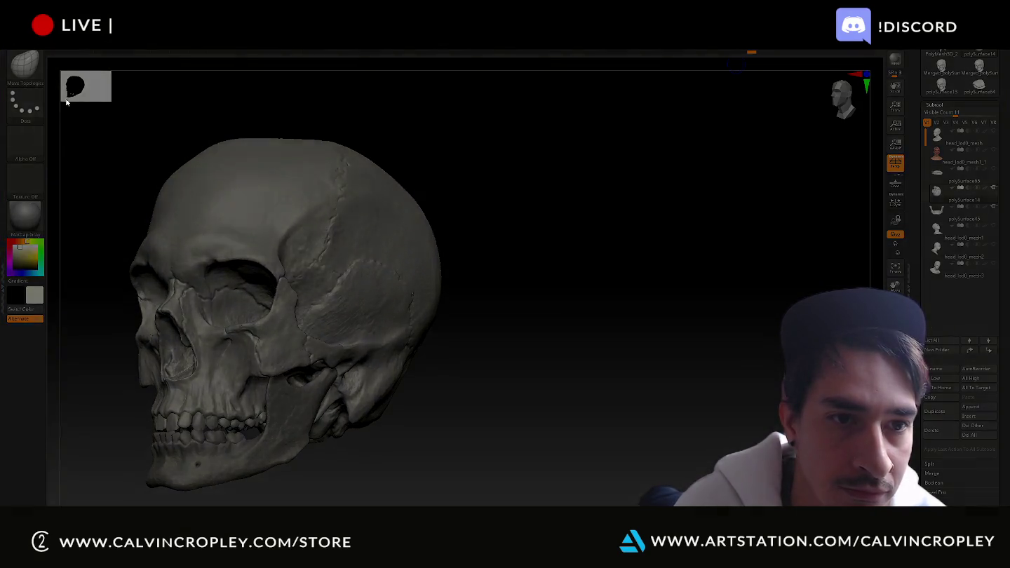
mouse_move(94, 146)
ctrl+shift+mouse_down()
mouse_move(483, 504)
mouse_move(489, 498)
ctrl+shift+mouse_up()
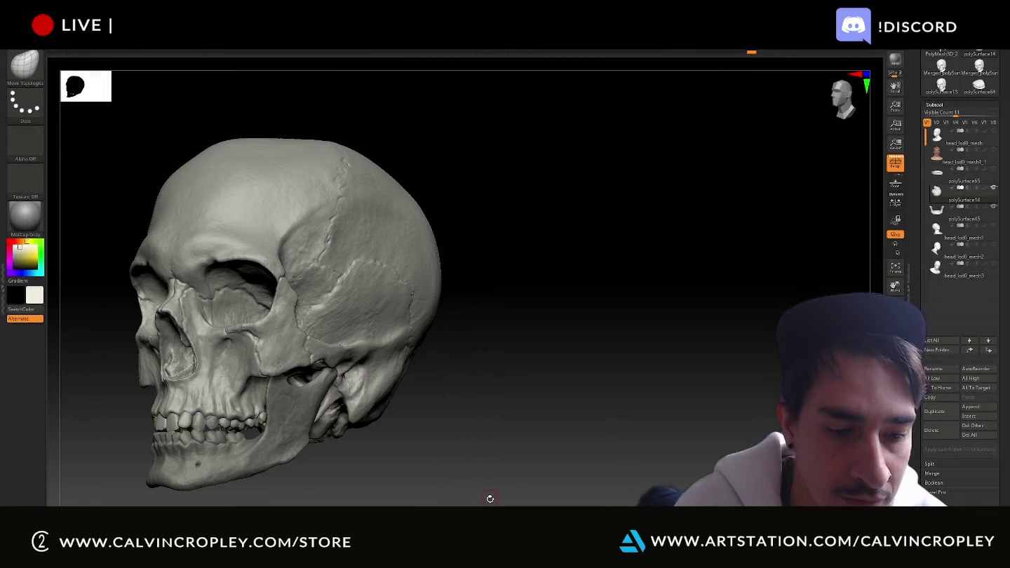
key(ctrl+shift)
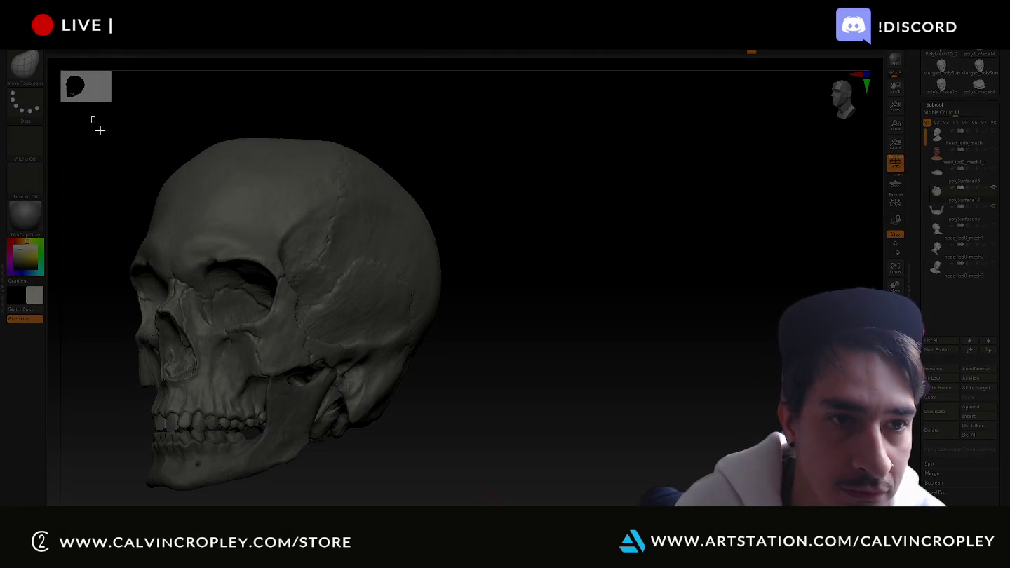
ctrl+shift+drag(93, 120, 491, 502)
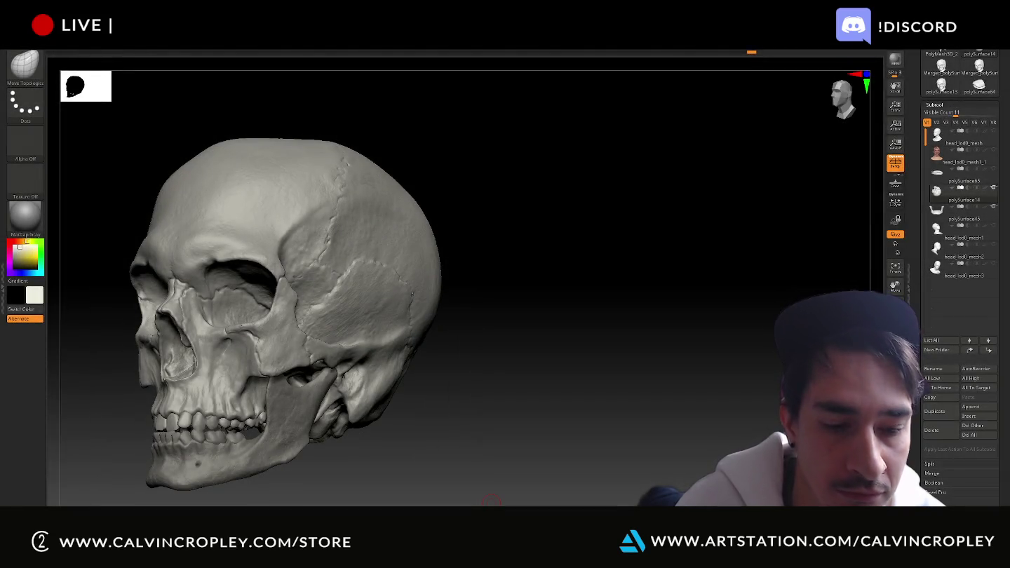
shift+drag(579, 287, 584, 301)
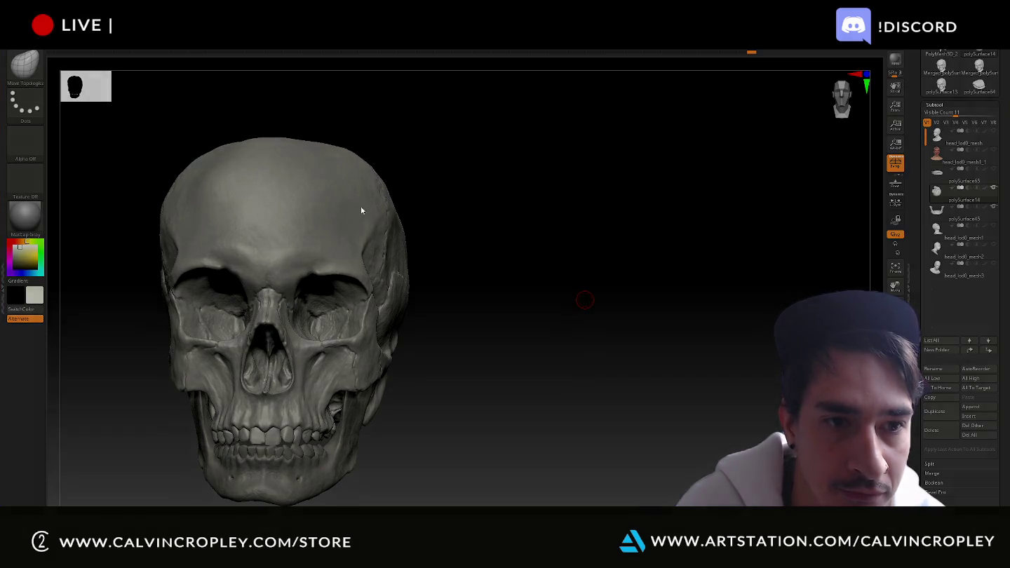
- Re-angle the skull, snap it to an exact front view, and start a screenshot
ctrl+shift+drag(126, 125, 448, 505)
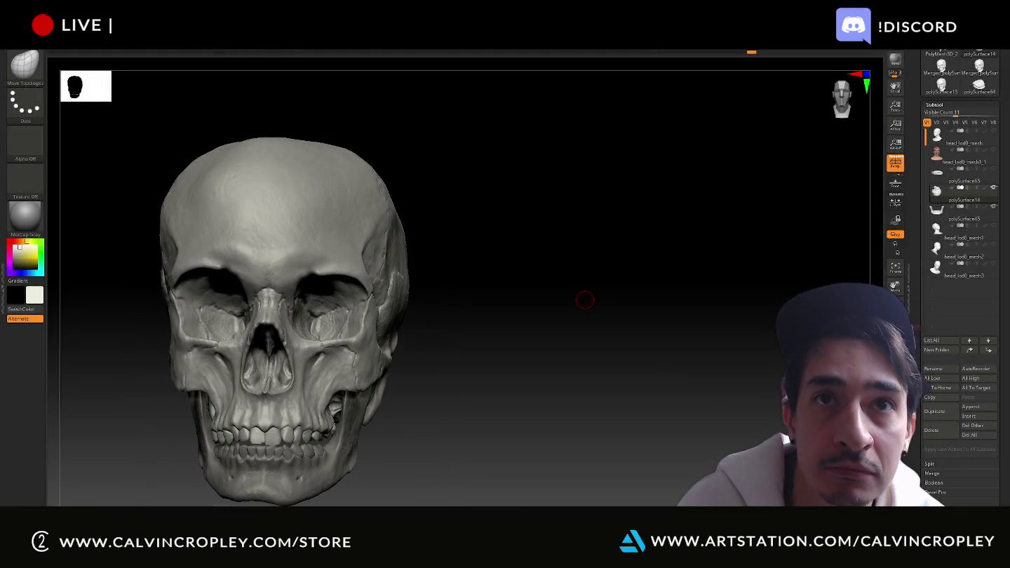
drag(665, 196, 615, 211)
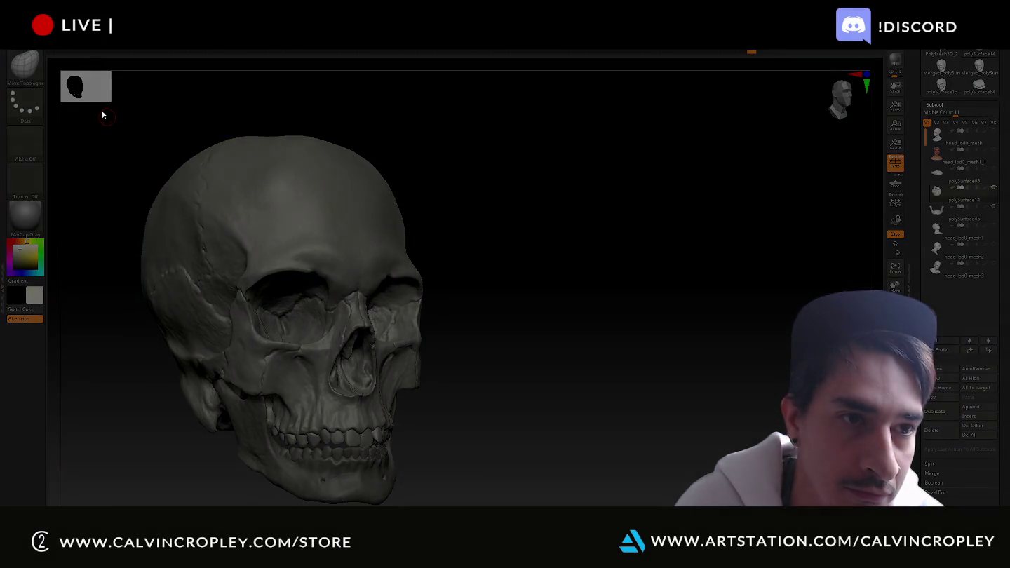
mouse_move(104, 112)
ctrl+shift+mouse_down()
mouse_move(458, 356)
mouse_move(471, 505)
ctrl+shift+mouse_up()
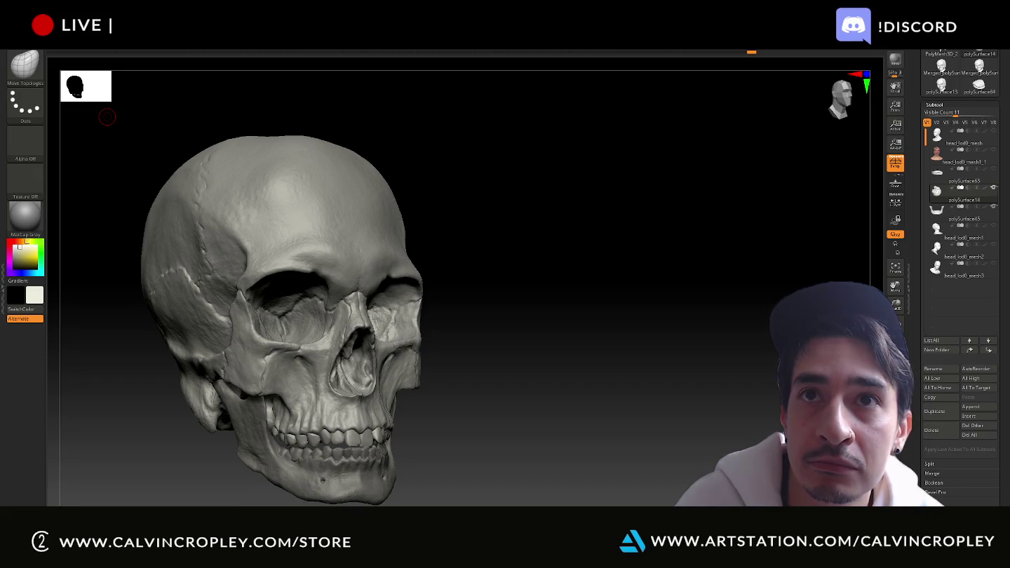
shift+drag(585, 203, 779, 180)
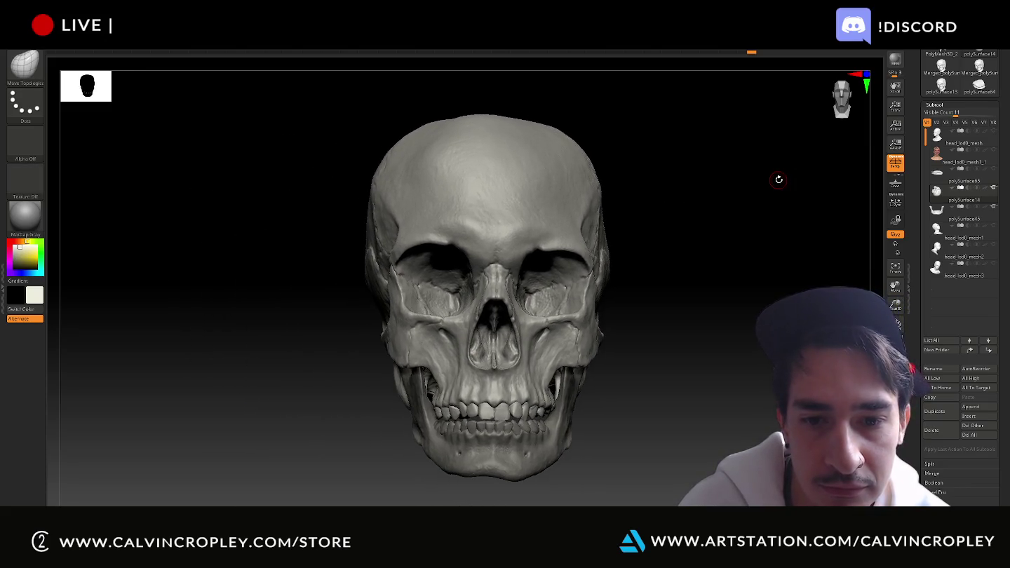
key(super+shift+s)
drag(337, 91, 659, 498)
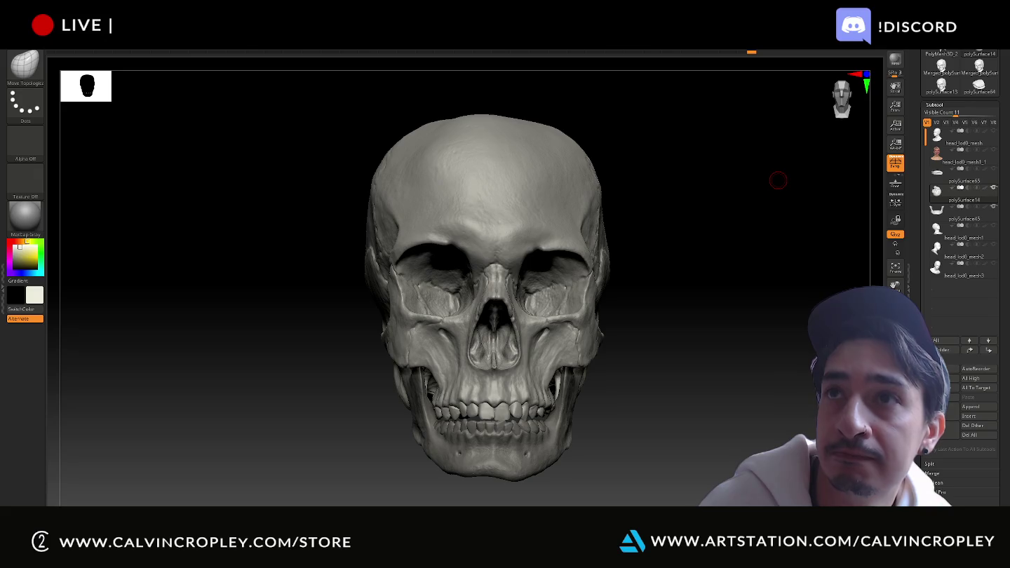
key(alt+tab)
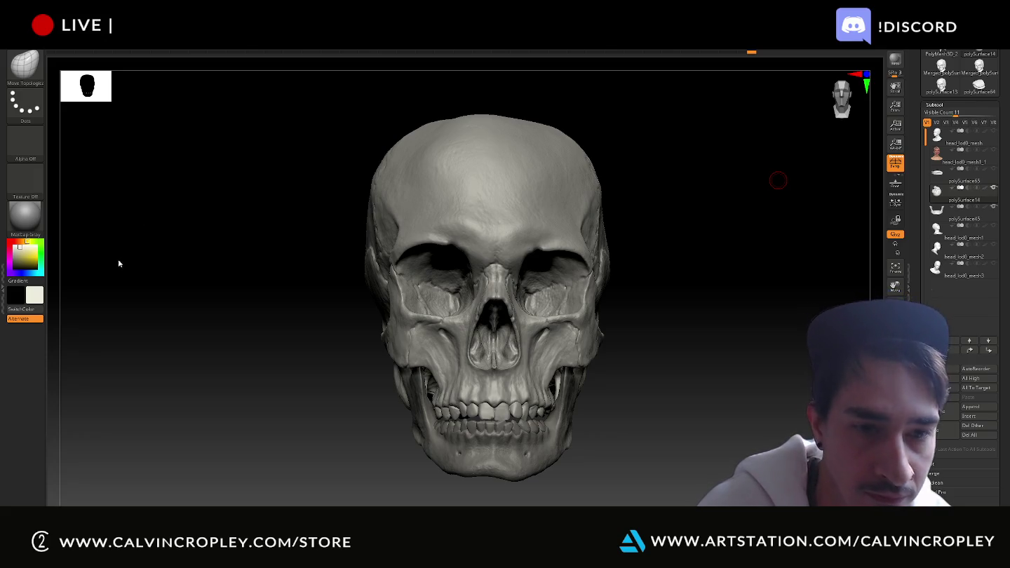
key(super)
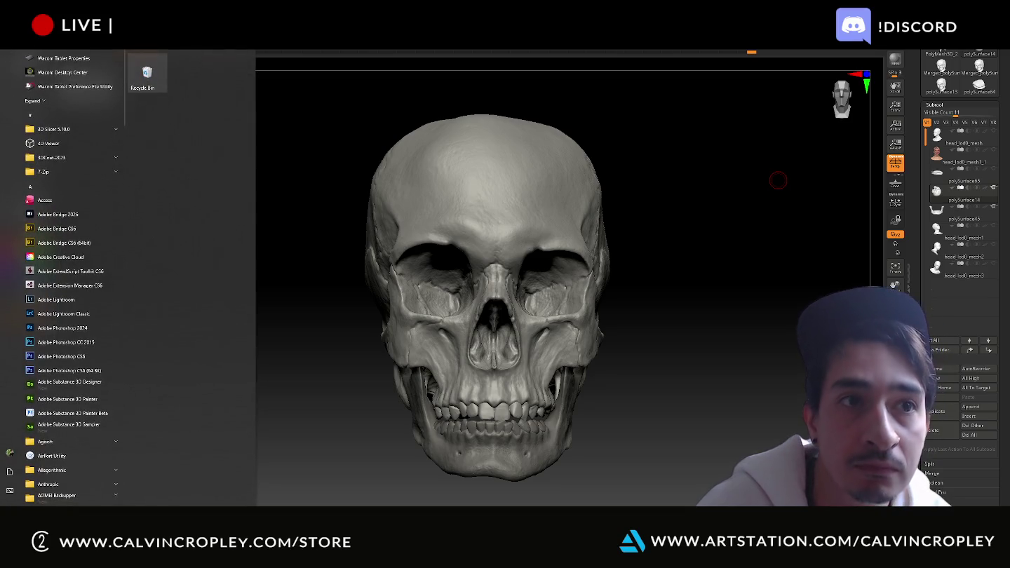
key(Escape)
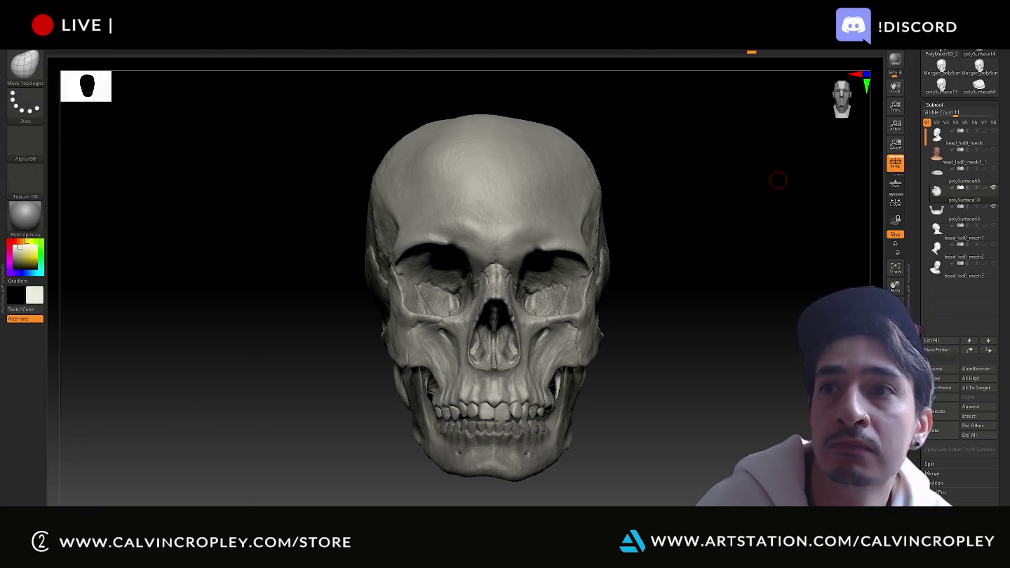
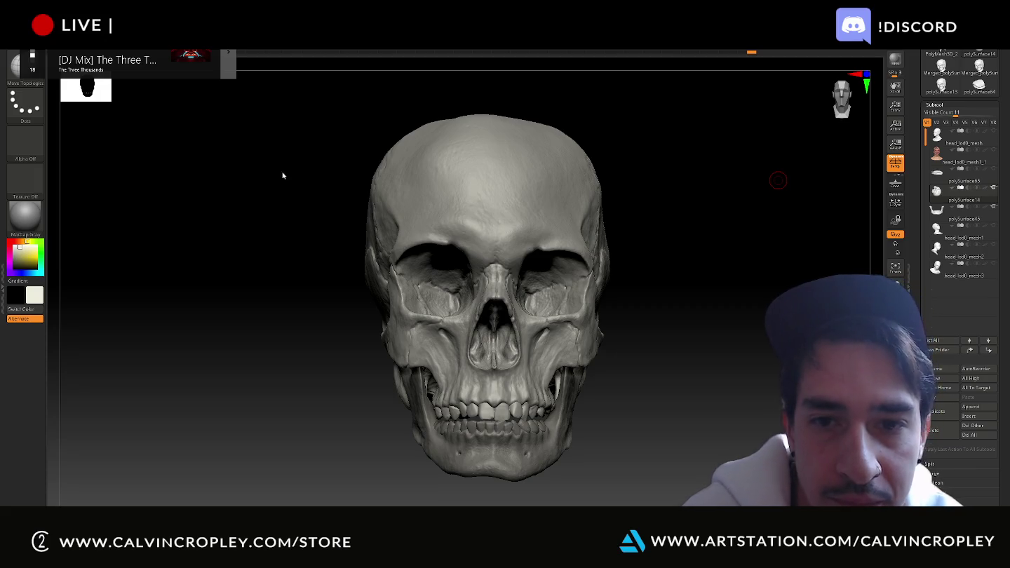
- Orbit the skull to inspect its sides, back, cranium top and teeth
drag(690, 255, 728, 240)
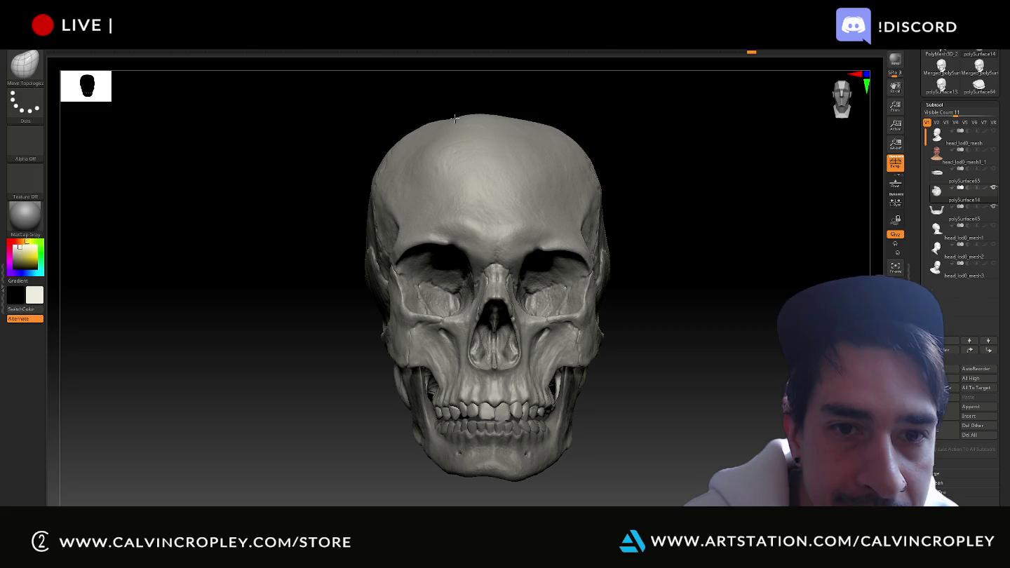
drag(604, 99, 619, 113)
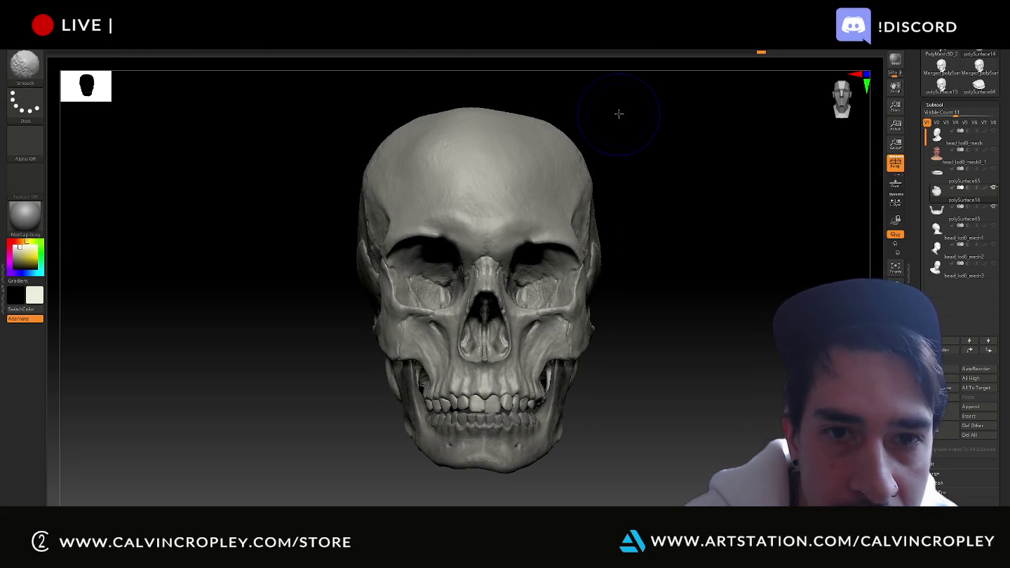
mouse_move(618, 113)
mouse_down()
mouse_move(678, 141)
mouse_move(616, 156)
mouse_move(665, 154)
mouse_move(684, 174)
mouse_up()
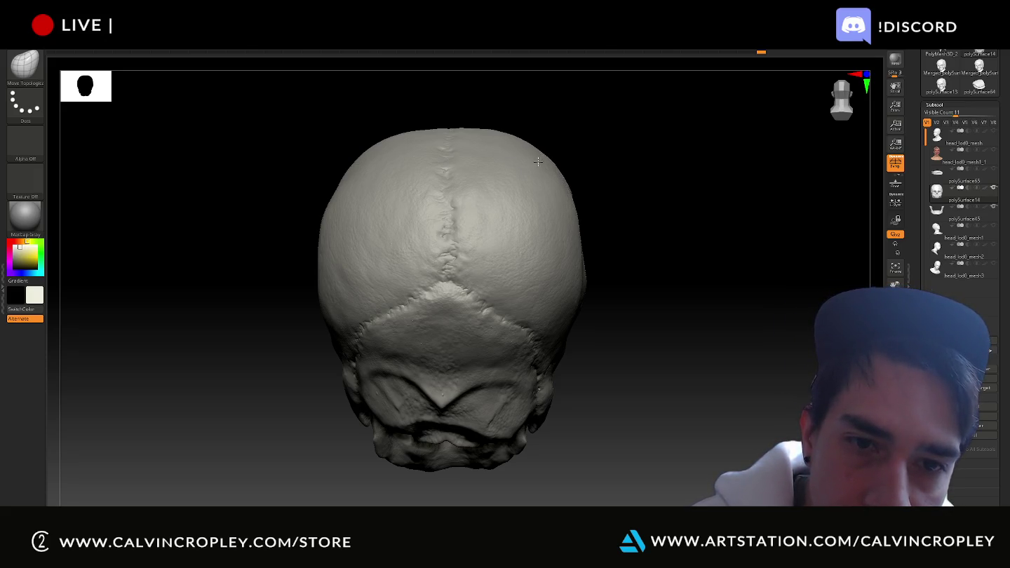
mouse_move(663, 194)
mouse_down()
mouse_move(351, 166)
mouse_move(365, 168)
mouse_up()
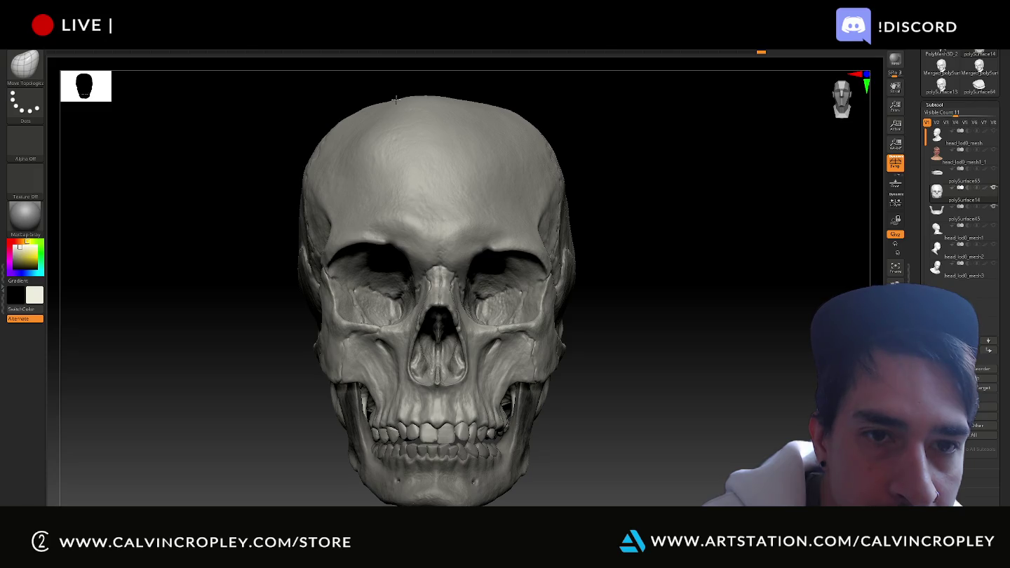
key(ctrl)
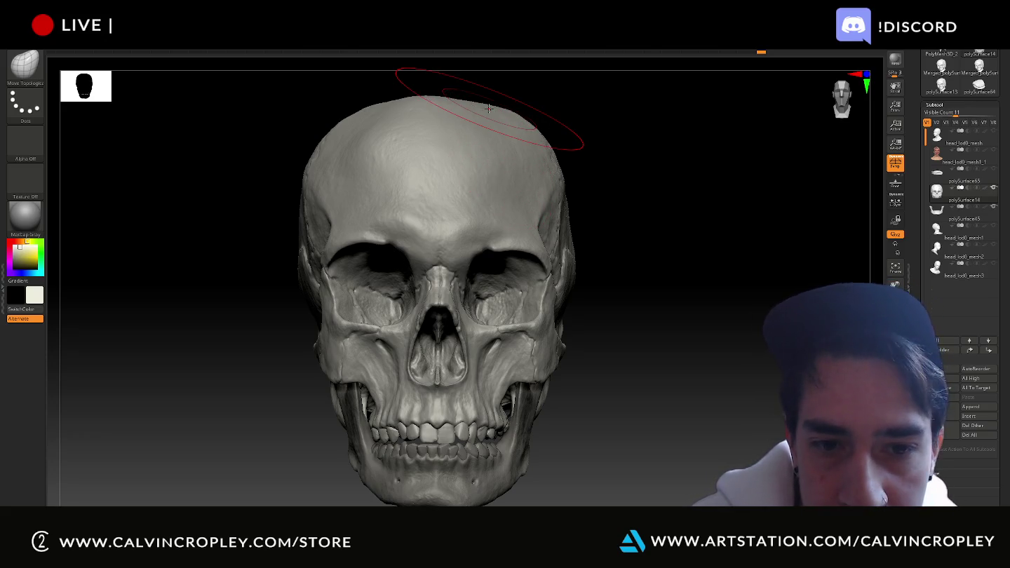
mouse_move(741, 205)
mouse_down()
mouse_move(744, 226)
mouse_move(738, 187)
mouse_move(698, 202)
mouse_up()
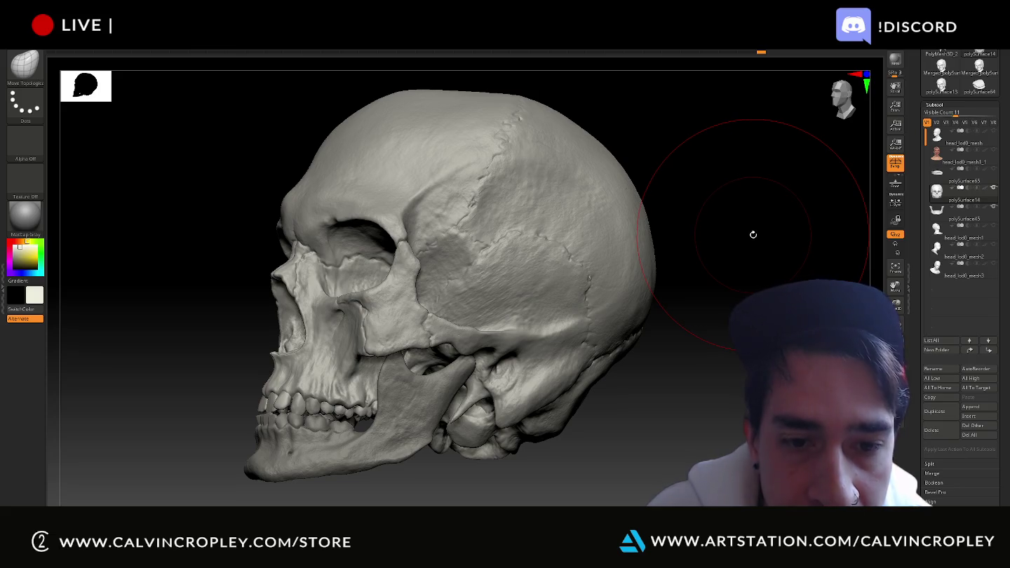
mouse_move(752, 235)
mouse_down()
mouse_move(782, 235)
mouse_move(788, 250)
mouse_move(725, 264)
mouse_move(728, 308)
mouse_move(745, 300)
mouse_move(756, 345)
mouse_up()
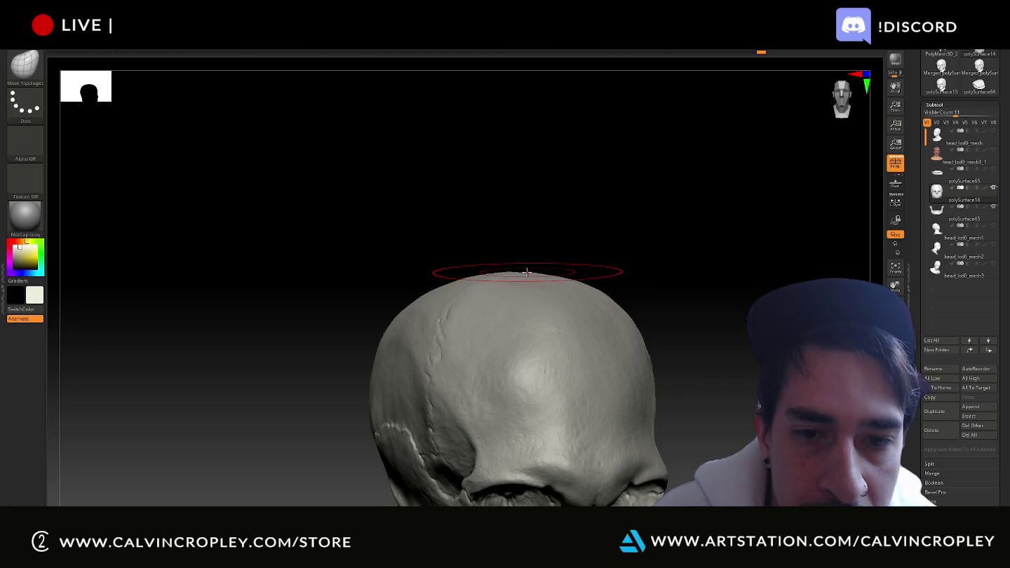
mouse_move(533, 259)
mouse_down()
mouse_move(565, 250)
mouse_move(653, 265)
mouse_move(660, 279)
mouse_up()
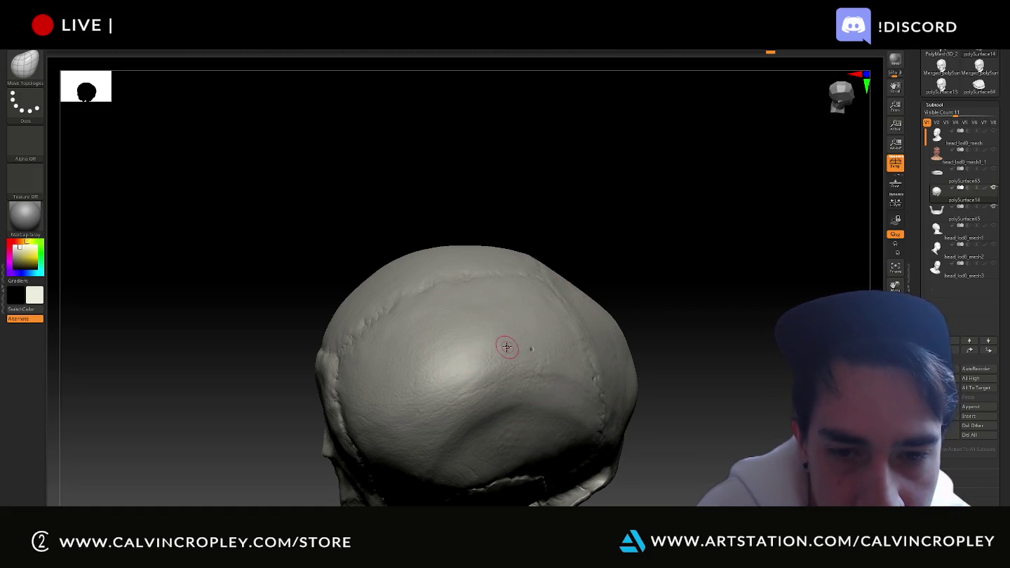
key(shift)
mouse_move(747, 291)
mouse_down()
mouse_move(718, 297)
mouse_move(690, 266)
mouse_move(749, 253)
mouse_move(603, 142)
mouse_move(760, 287)
mouse_up()
mouse_move(744, 334)
mouse_down()
mouse_move(761, 288)
mouse_move(750, 243)
mouse_move(762, 273)
mouse_up()
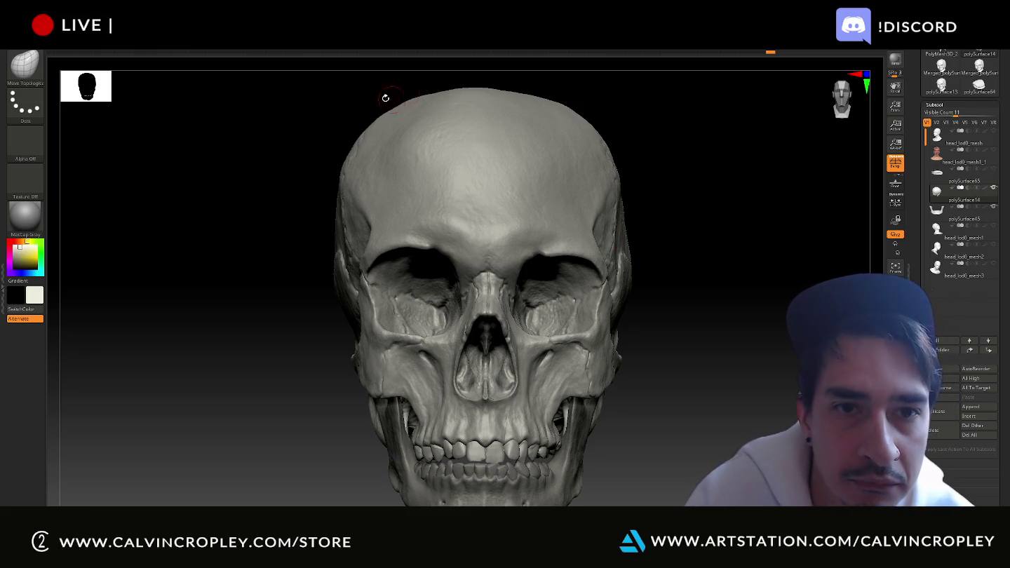
mouse_move(387, 83)
mouse_down()
mouse_move(371, 83)
mouse_move(387, 92)
mouse_up()
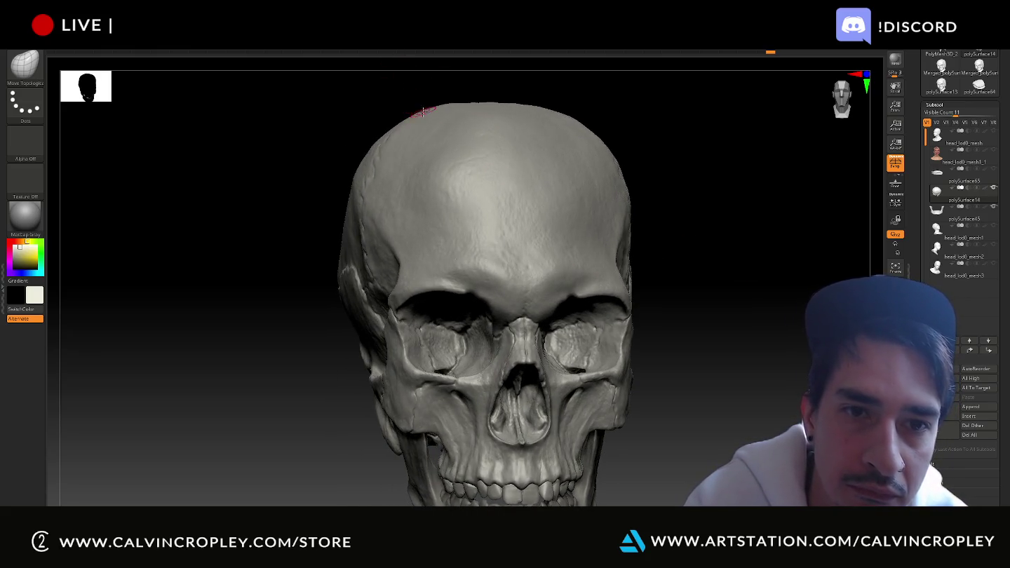
key(shift)
key(shift)
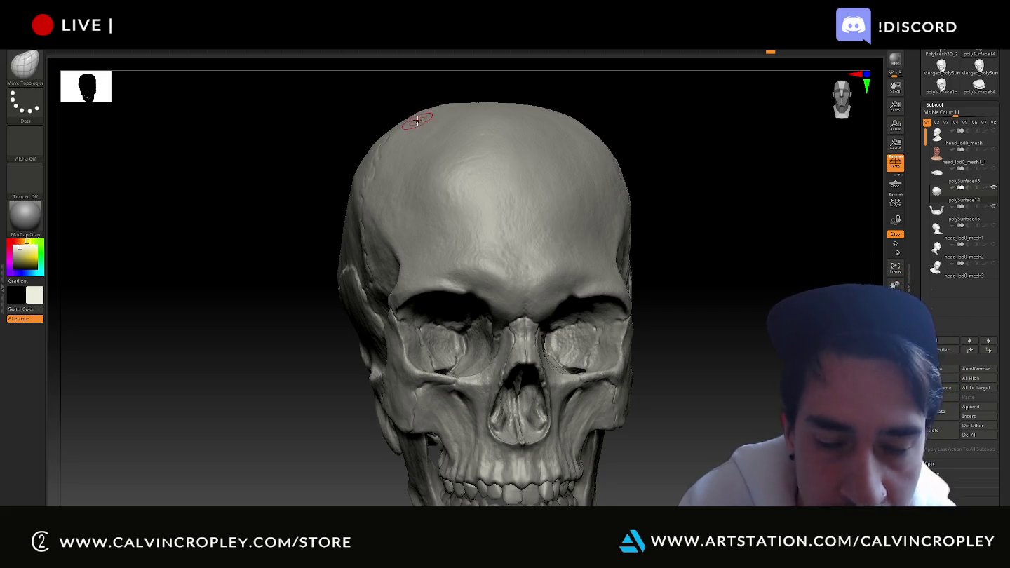
mouse_move(392, 105)
mouse_down()
mouse_move(392, 90)
mouse_move(400, 117)
mouse_up()
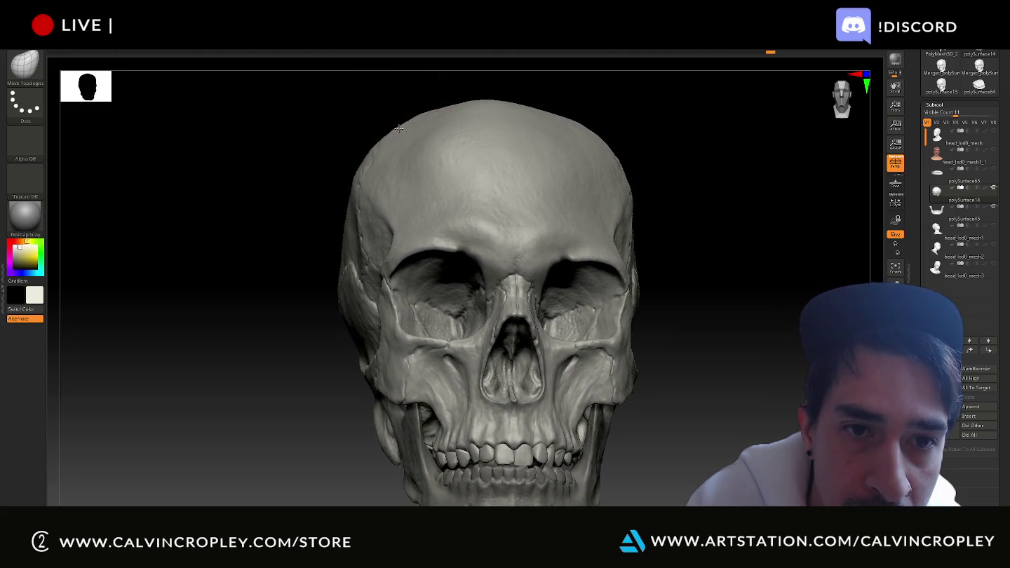
drag(725, 137, 710, 148)
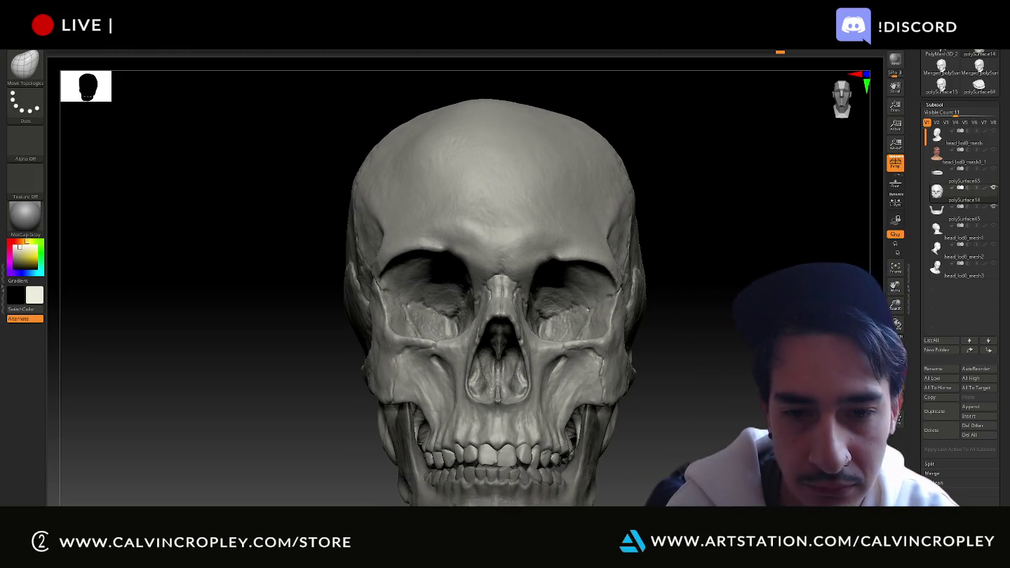
- Reframe the skull from the left and rear, then select the jaw subtool polySurface14
drag(757, 350, 665, 309)
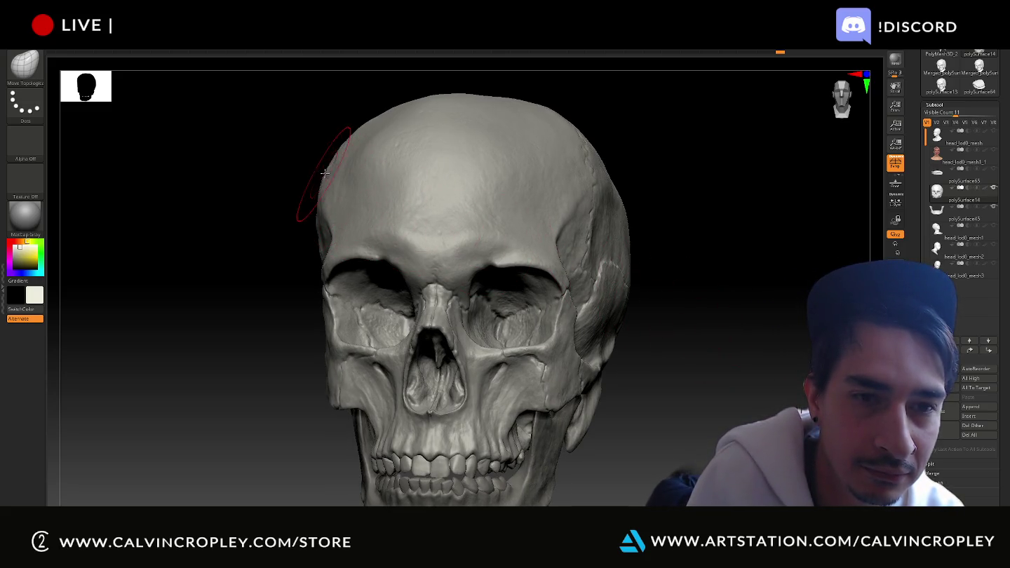
mouse_move(288, 183)
mouse_down()
mouse_move(638, 169)
mouse_move(759, 199)
mouse_move(755, 210)
mouse_move(725, 210)
mouse_up()
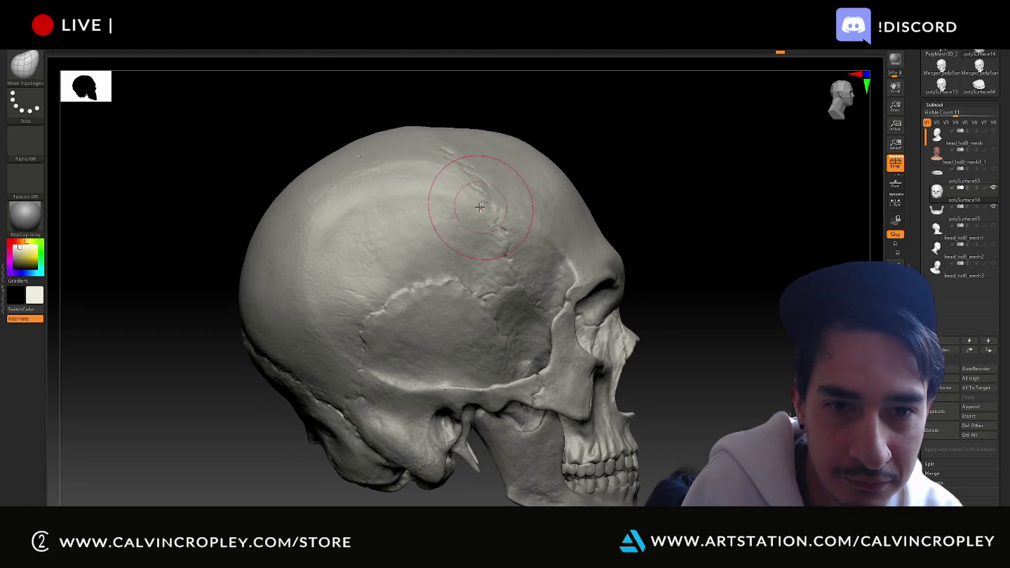
drag(669, 177, 700, 179)
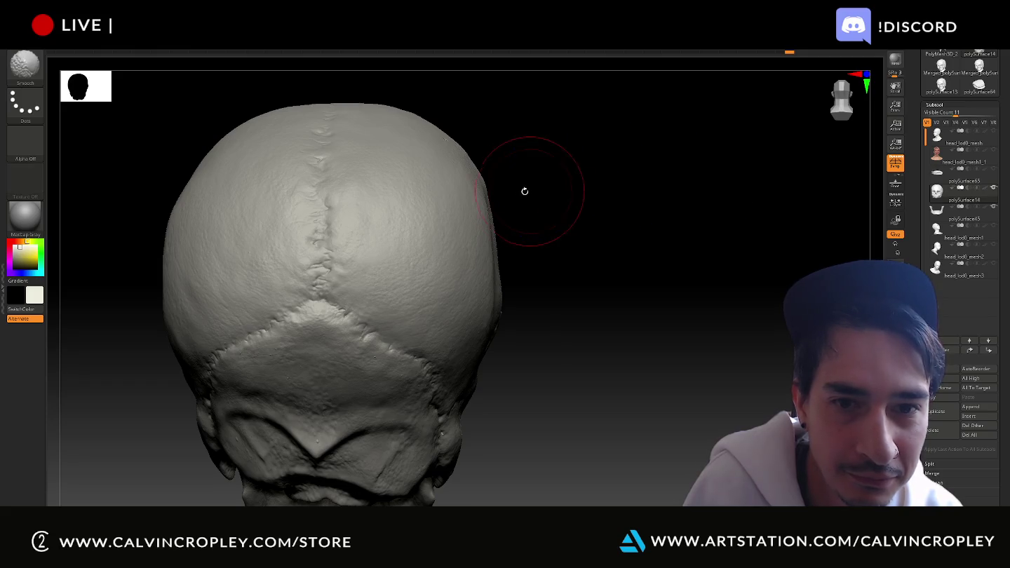
mouse_move(578, 208)
mouse_down()
mouse_move(536, 219)
mouse_move(748, 218)
mouse_move(735, 189)
mouse_move(735, 212)
mouse_move(725, 203)
mouse_up()
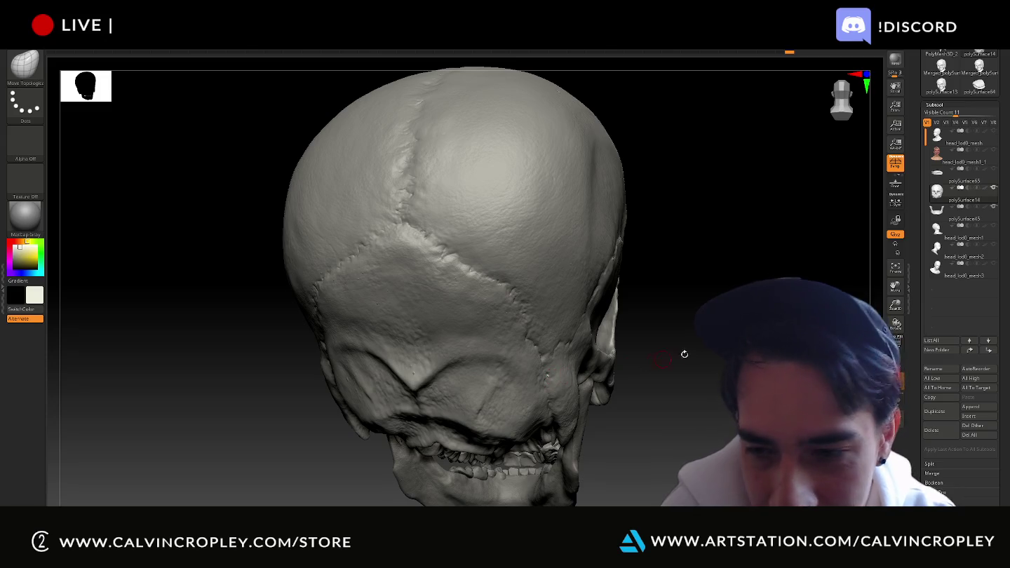
mouse_move(672, 355)
mouse_down()
mouse_move(674, 389)
mouse_move(631, 396)
mouse_move(589, 379)
mouse_up()
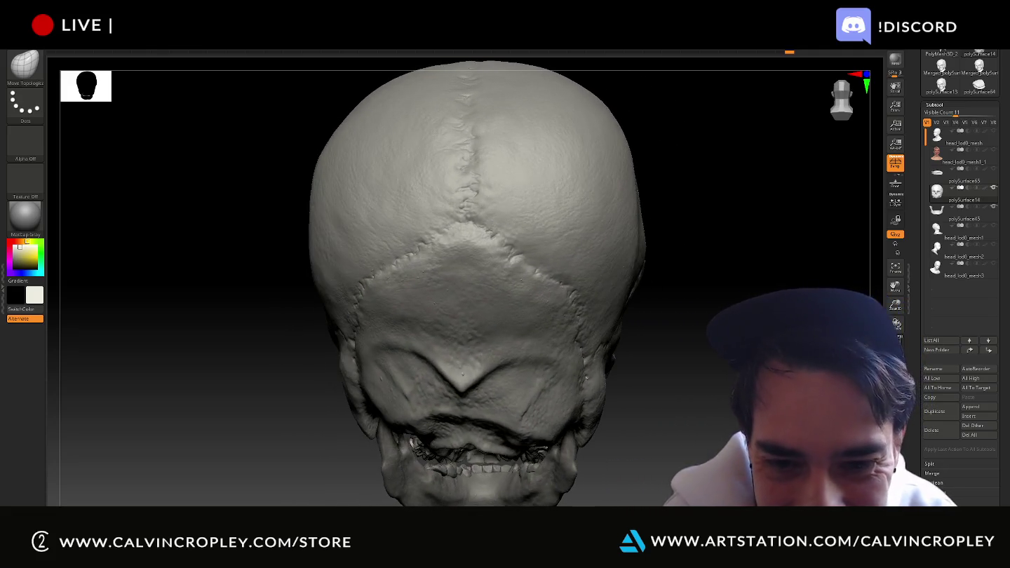
key(shift)
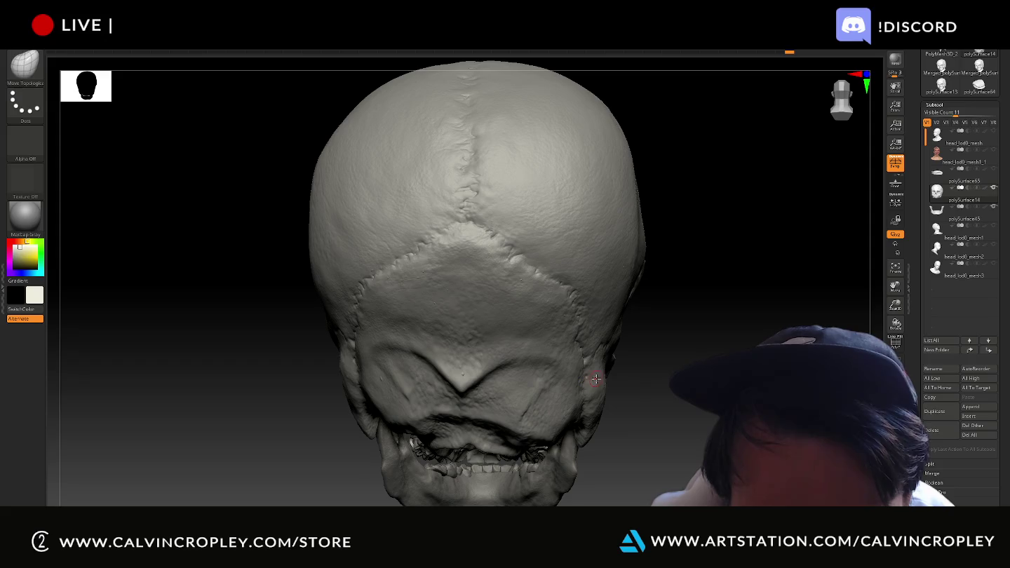
drag(594, 378, 476, 379)
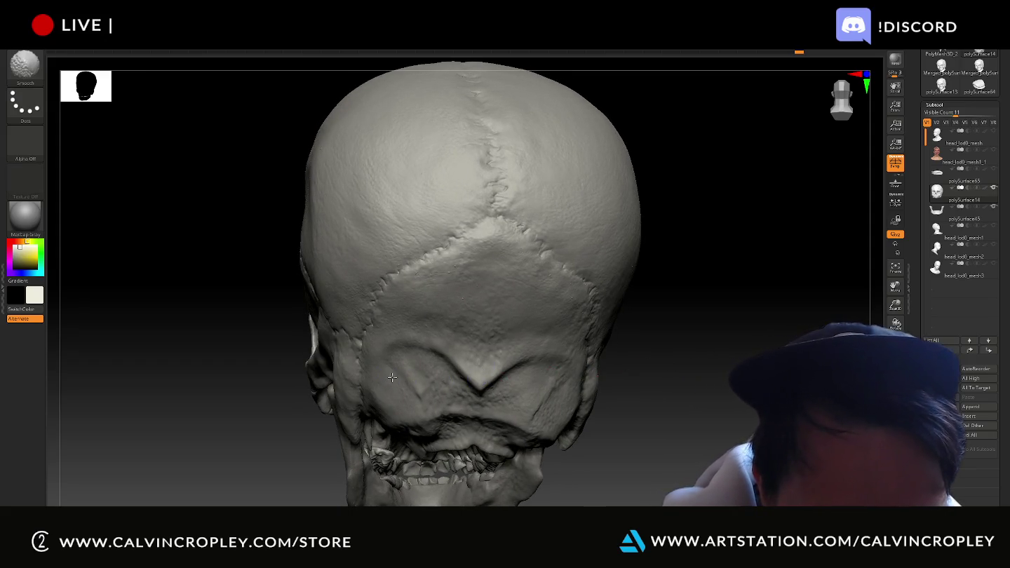
mouse_move(755, 344)
mouse_down()
mouse_move(687, 344)
mouse_move(635, 361)
mouse_move(711, 343)
mouse_move(702, 351)
mouse_up()
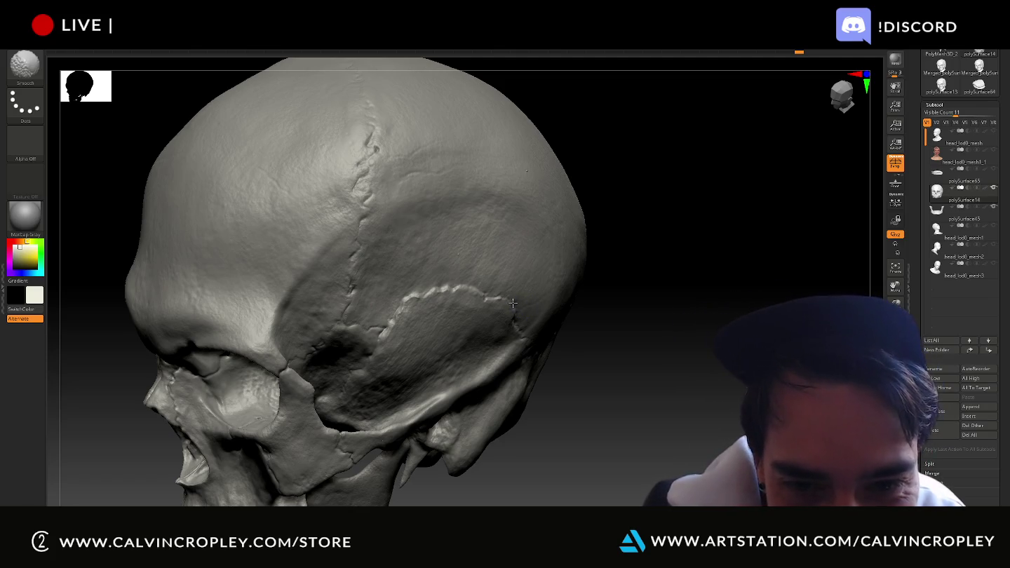
drag(631, 322, 475, 249)
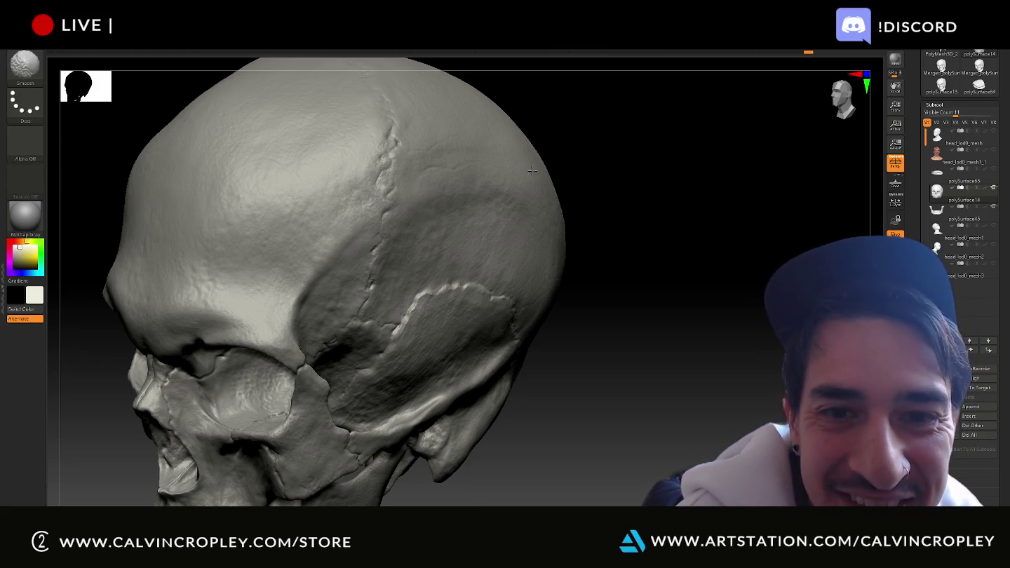
mouse_move(669, 242)
alt+mouse_down()
mouse_move(787, 253)
mouse_move(695, 232)
mouse_move(742, 274)
mouse_move(552, 328)
alt+mouse_up()
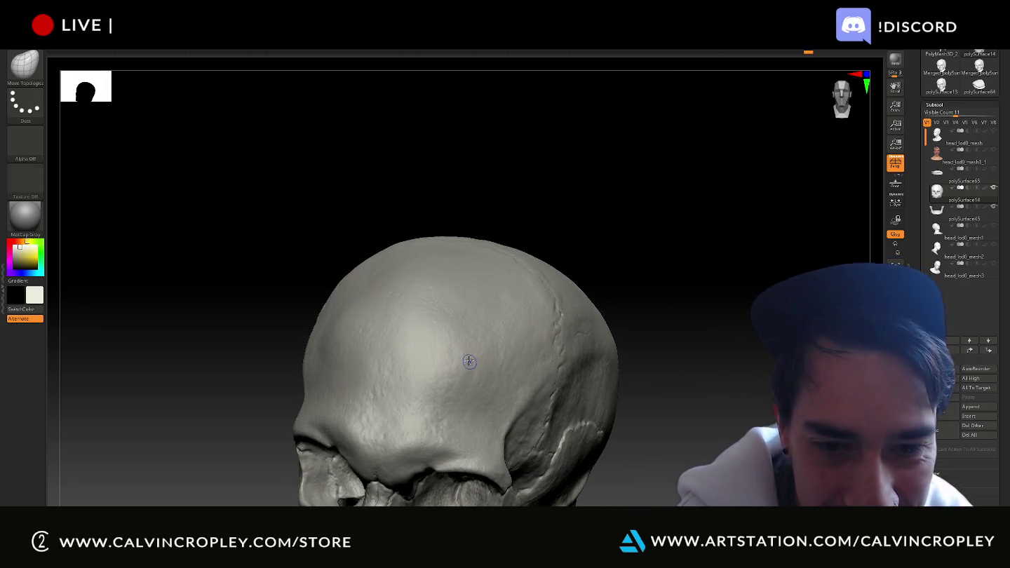
mouse_move(676, 288)
alt+mouse_down()
mouse_move(719, 282)
mouse_move(736, 183)
mouse_move(721, 287)
mouse_move(719, 264)
mouse_move(736, 260)
mouse_move(577, 350)
alt+mouse_up()
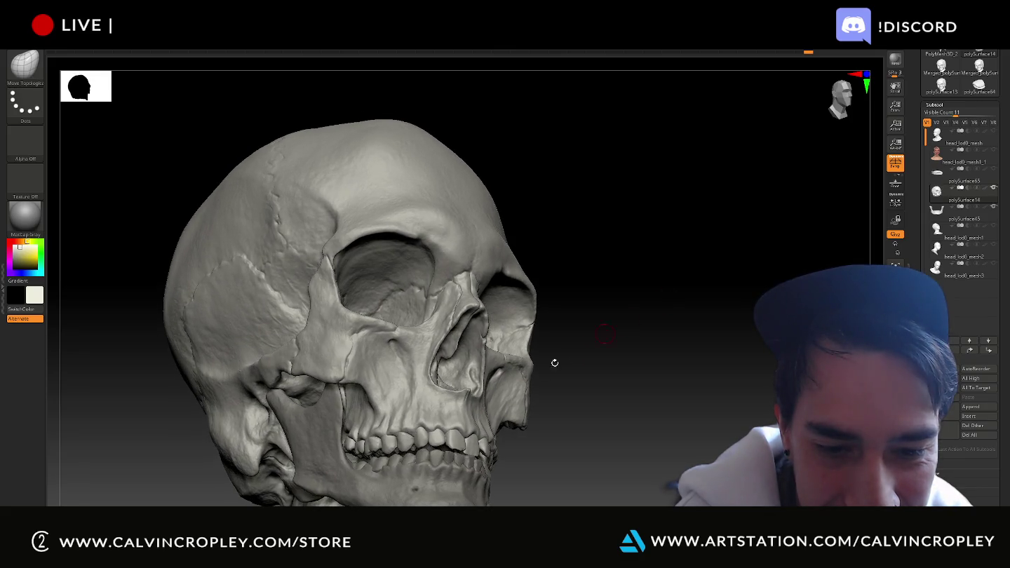
alt+click(454, 486)
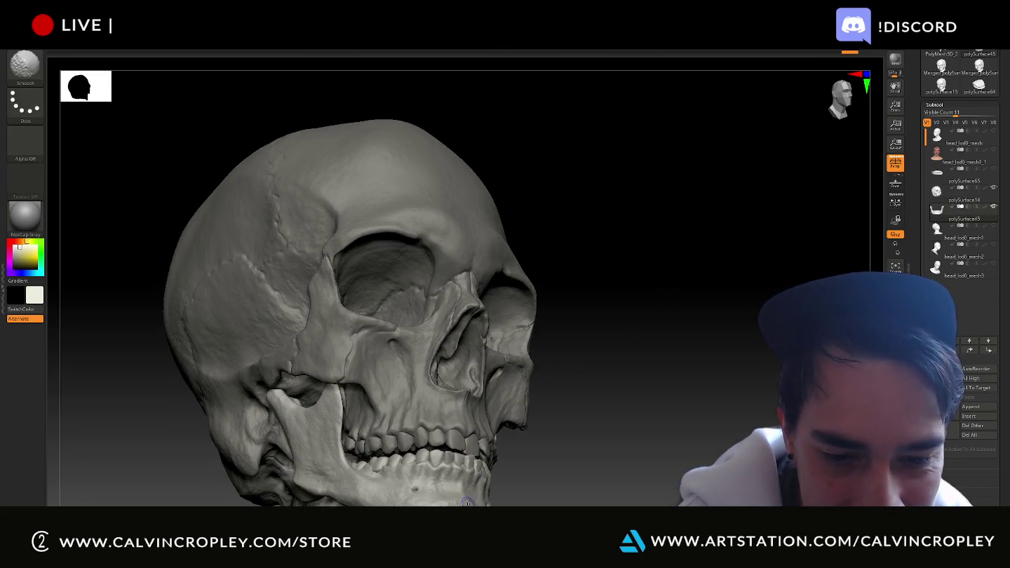
- Make the cranium subtool polySurface65 active and reframe it at a front three-quarter angle
mouse_move(654, 371)
mouse_down()
mouse_move(673, 344)
mouse_move(738, 302)
mouse_move(755, 316)
mouse_move(754, 294)
mouse_move(767, 307)
mouse_move(694, 312)
mouse_move(468, 368)
mouse_up()
key(shift)
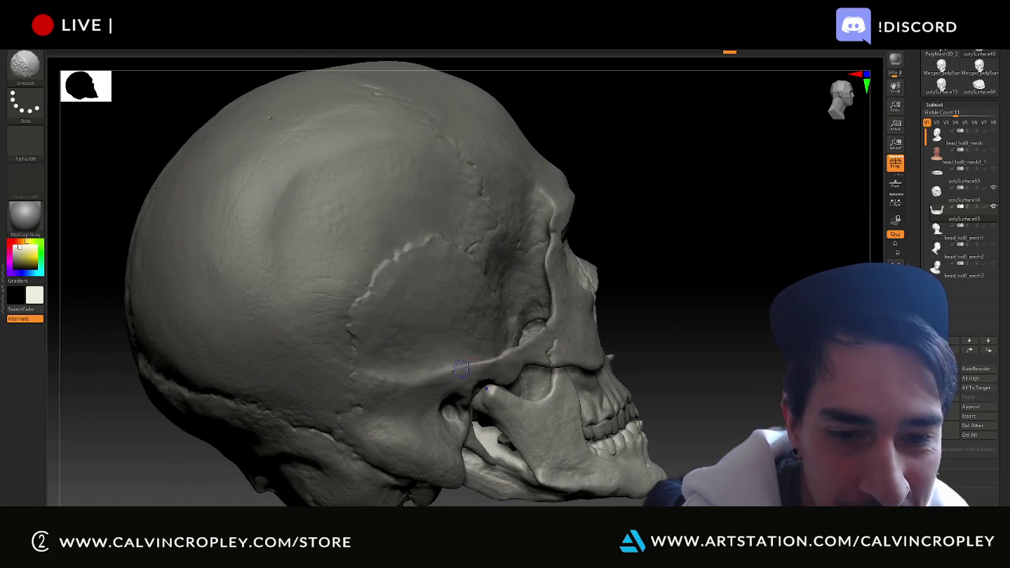
alt+click(463, 368)
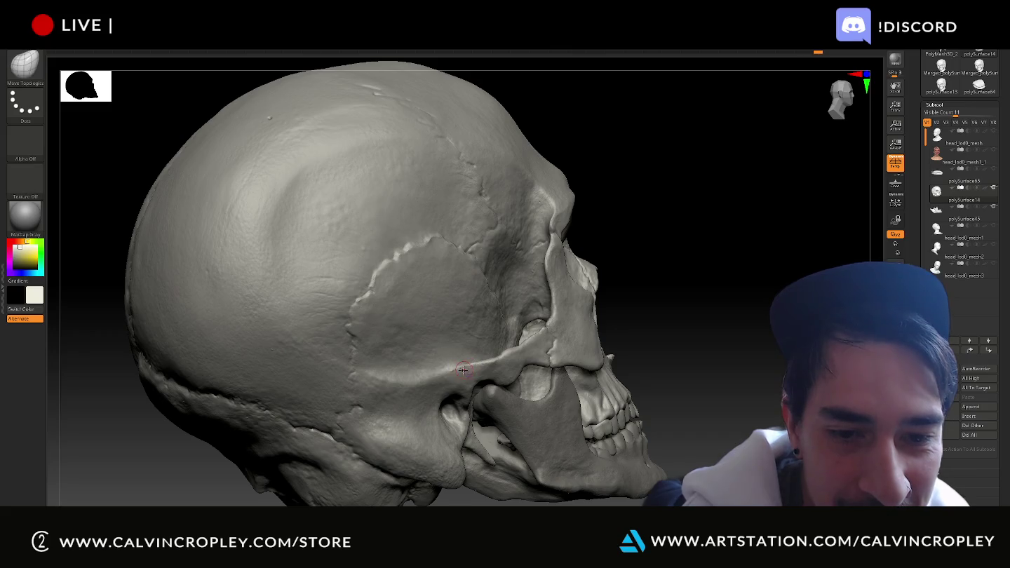
key(shift)
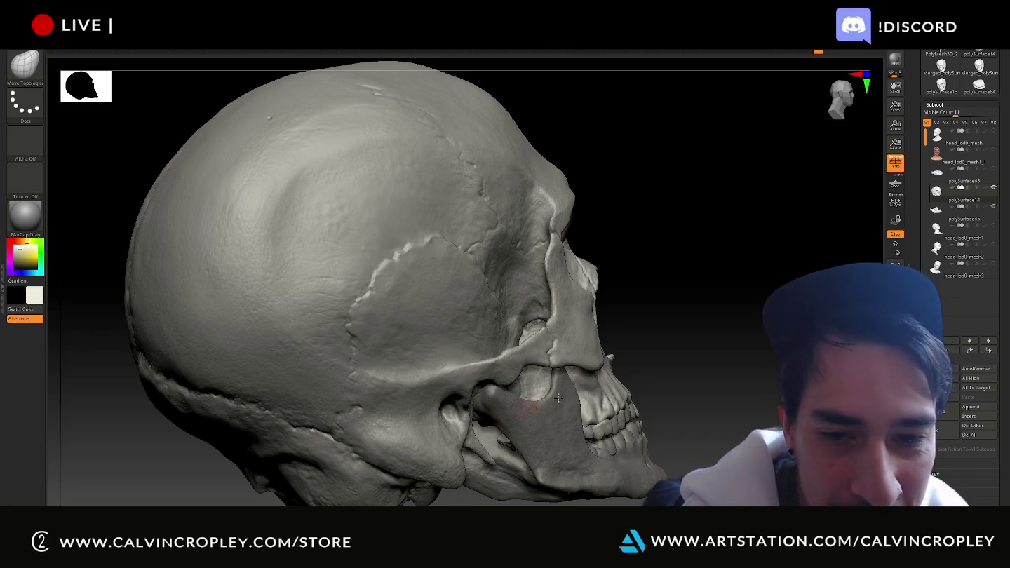
drag(460, 374, 533, 330)
mouse_move(691, 340)
mouse_down()
mouse_move(761, 382)
mouse_move(721, 323)
mouse_move(706, 137)
mouse_up()
alt+drag(737, 343, 699, 202)
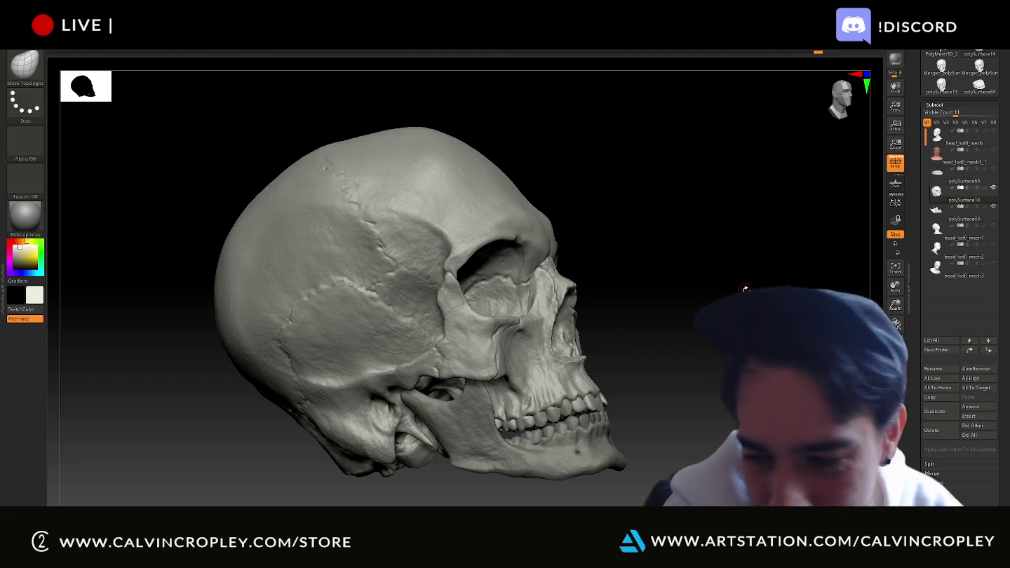
mouse_move(743, 288)
mouse_down()
mouse_move(751, 293)
mouse_move(708, 298)
mouse_move(771, 301)
mouse_up()
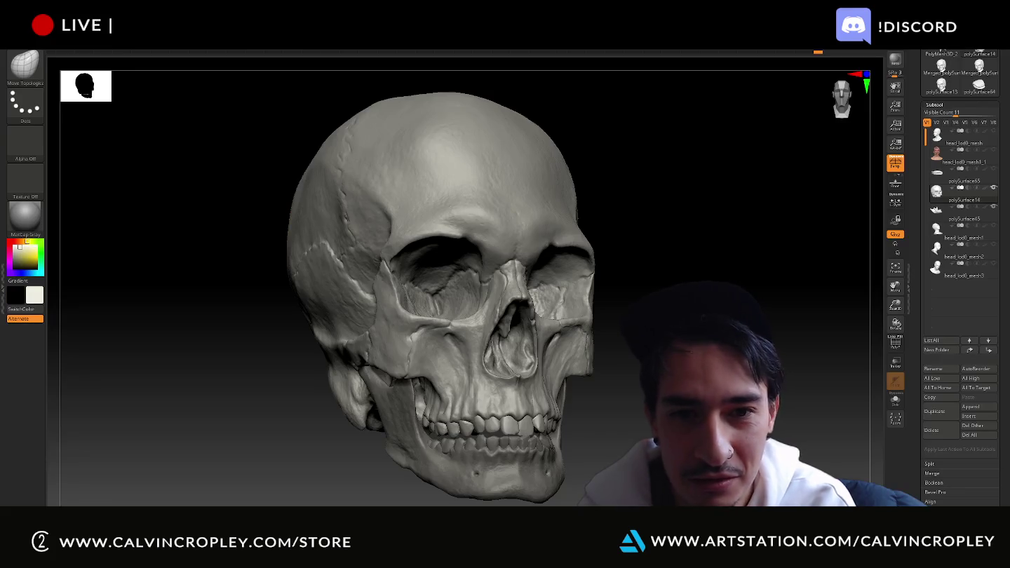
- Rotate the skull in ZBrush to view its other side
drag(210, 315, 122, 315)
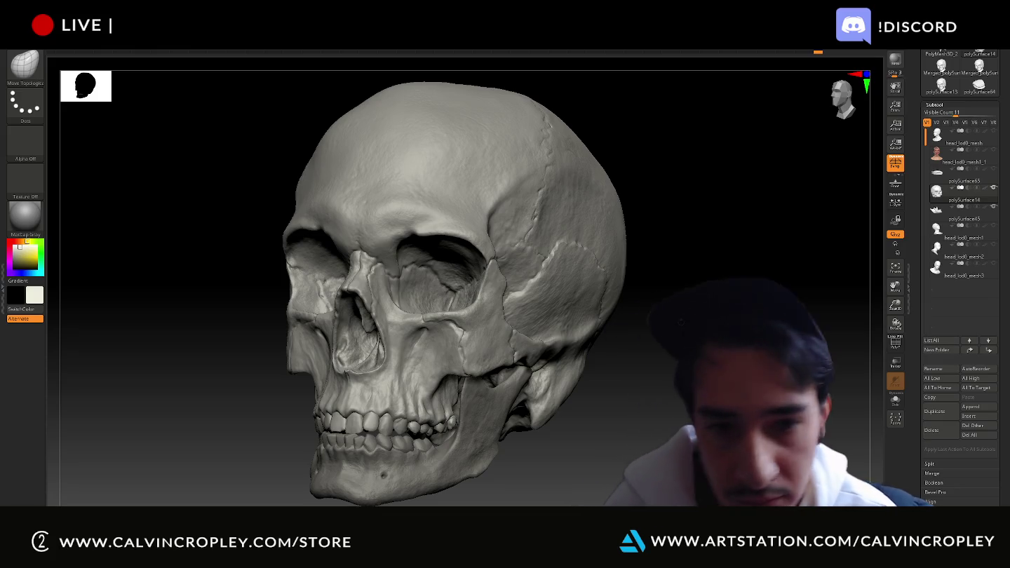
- Select the lower jaw and nudge it down slightly with the Transpose move handle
drag(645, 361, 710, 360)
alt+click(464, 350)
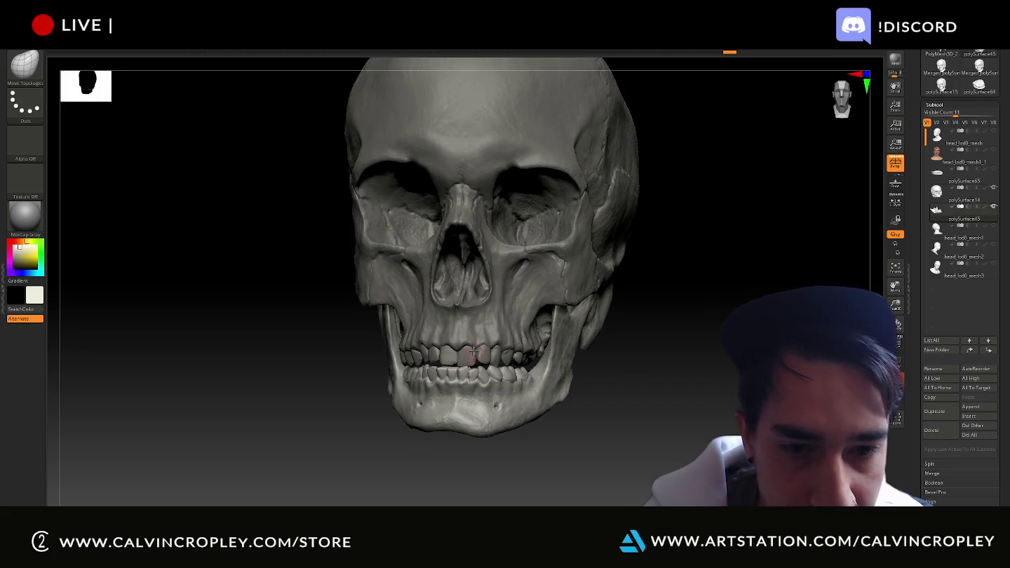
key(w)
drag(470, 330, 471, 331)
mouse_move(713, 367)
mouse_down()
mouse_move(704, 368)
mouse_move(723, 353)
mouse_move(712, 368)
mouse_move(678, 372)
mouse_up()
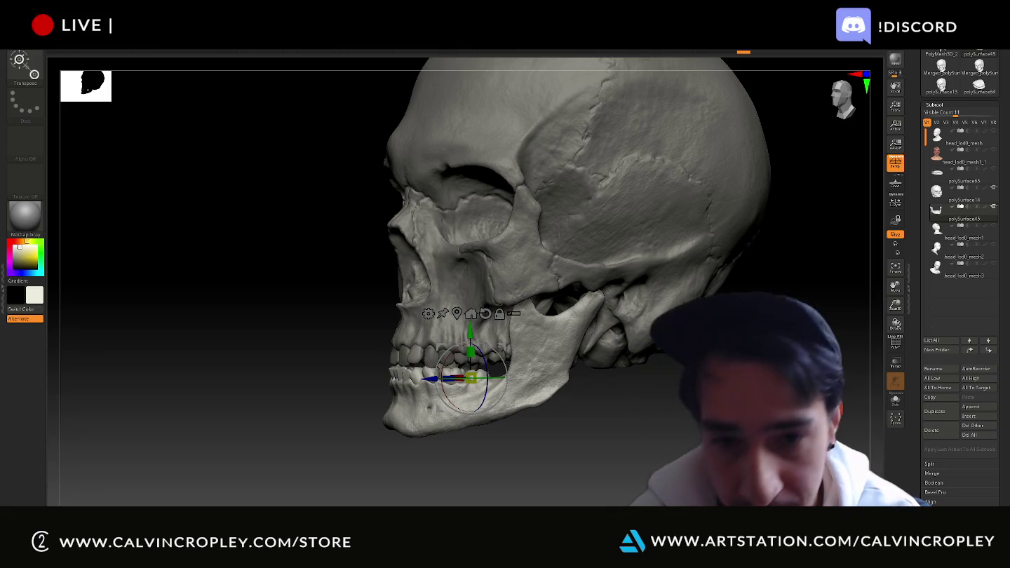
mouse_move(739, 427)
mouse_down()
mouse_move(723, 413)
mouse_move(775, 410)
mouse_up()
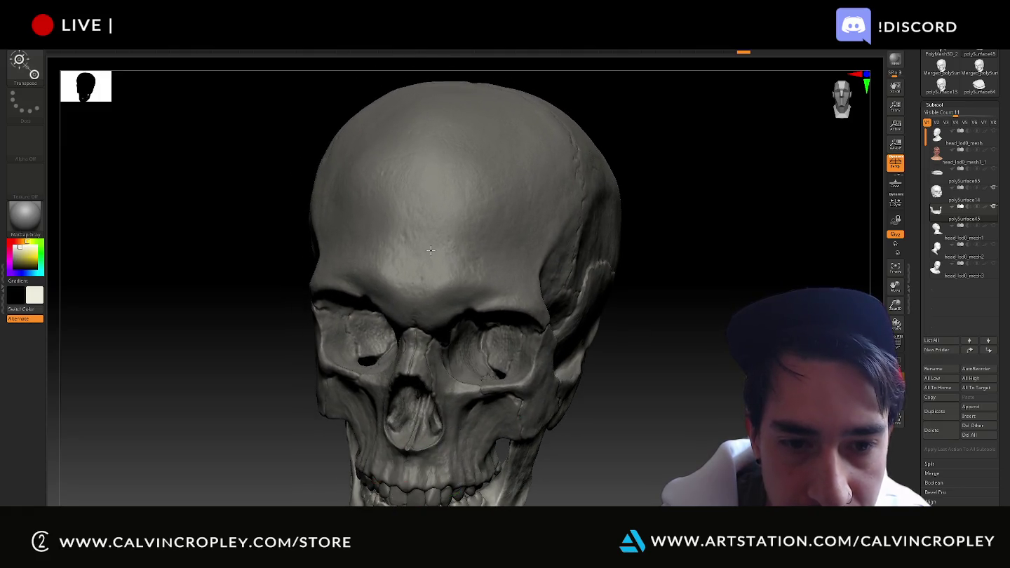
alt+click(594, 323)
drag(651, 333, 702, 338)
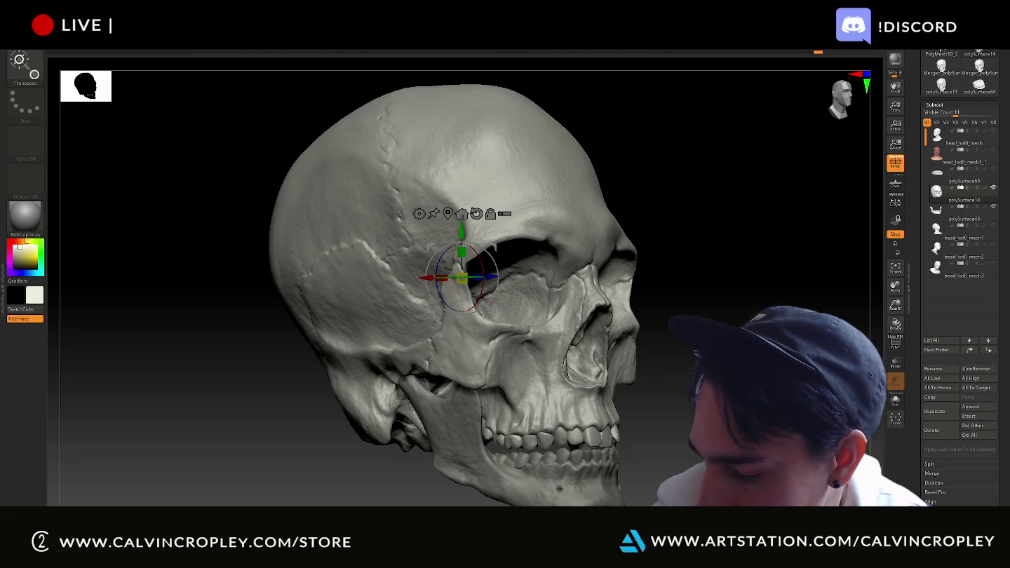
drag(767, 380, 722, 383)
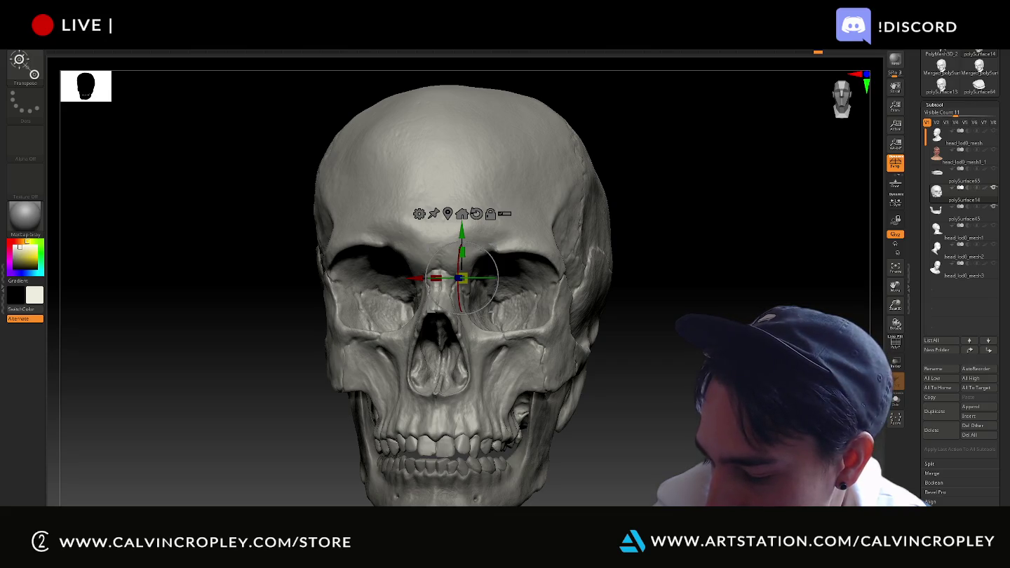
drag(721, 383, 765, 383)
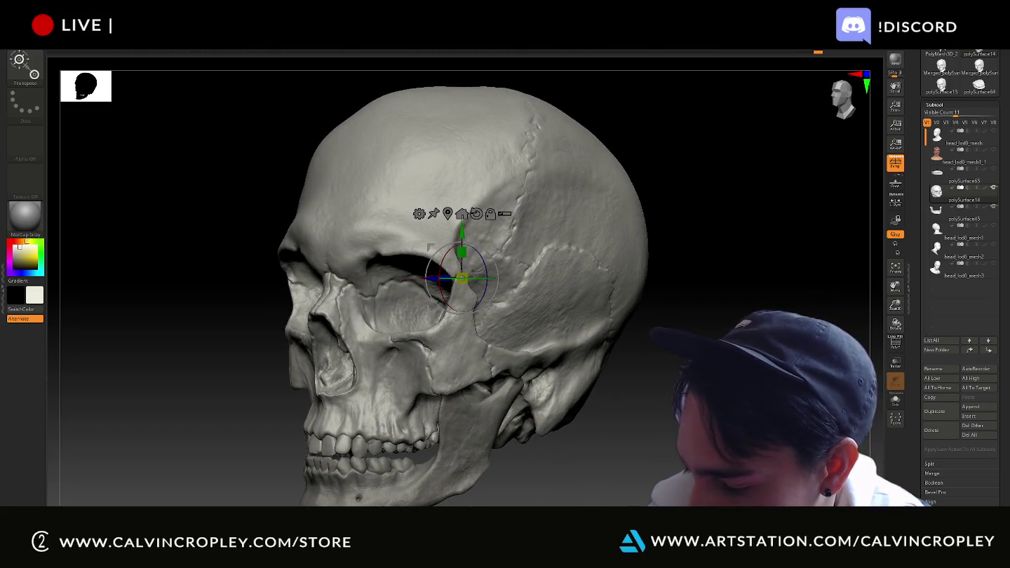
mouse_move(764, 383)
mouse_down()
mouse_move(695, 383)
mouse_move(722, 384)
mouse_up()
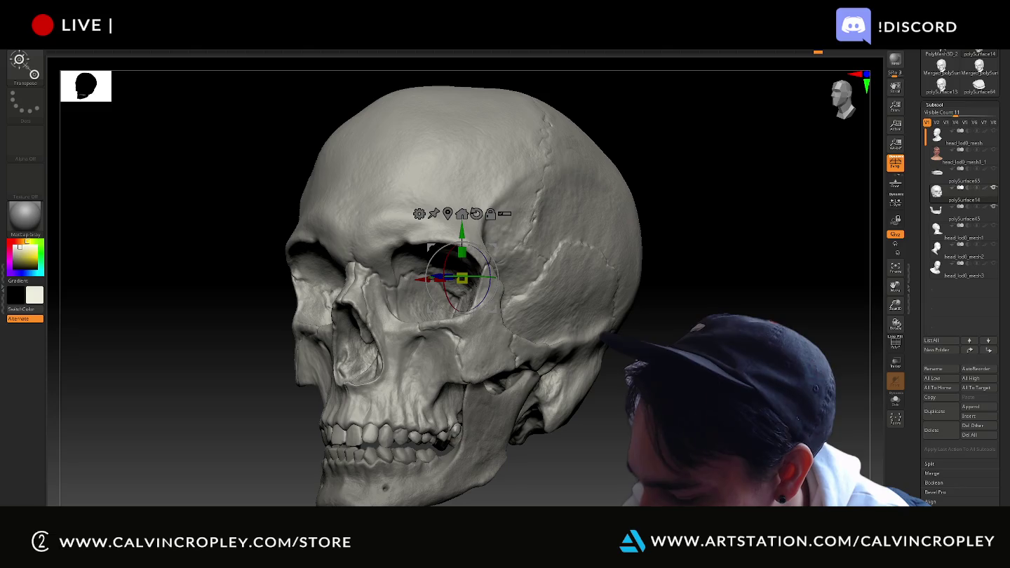
drag(176, 281, 232, 280)
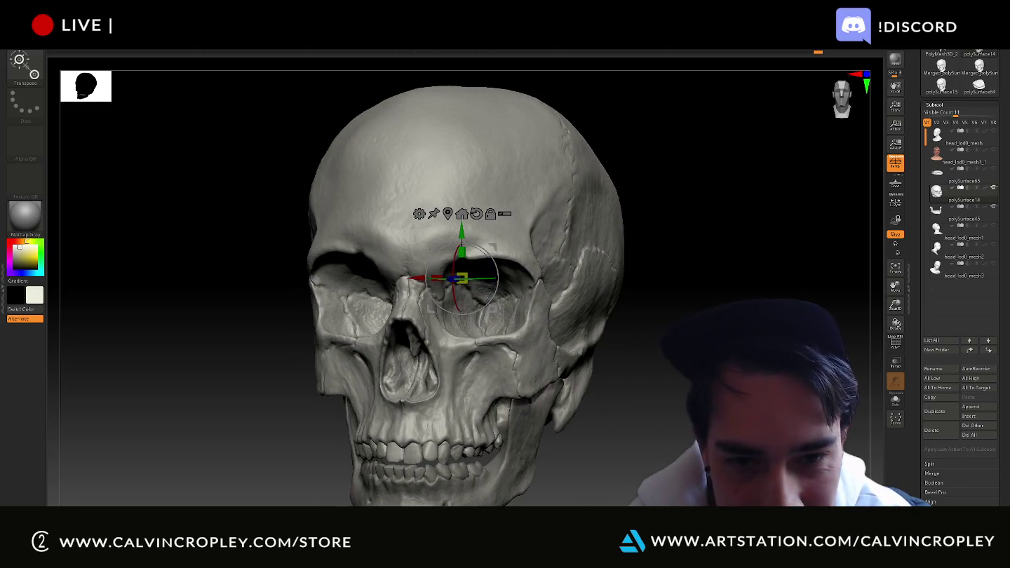
drag(477, 484, 363, 474)
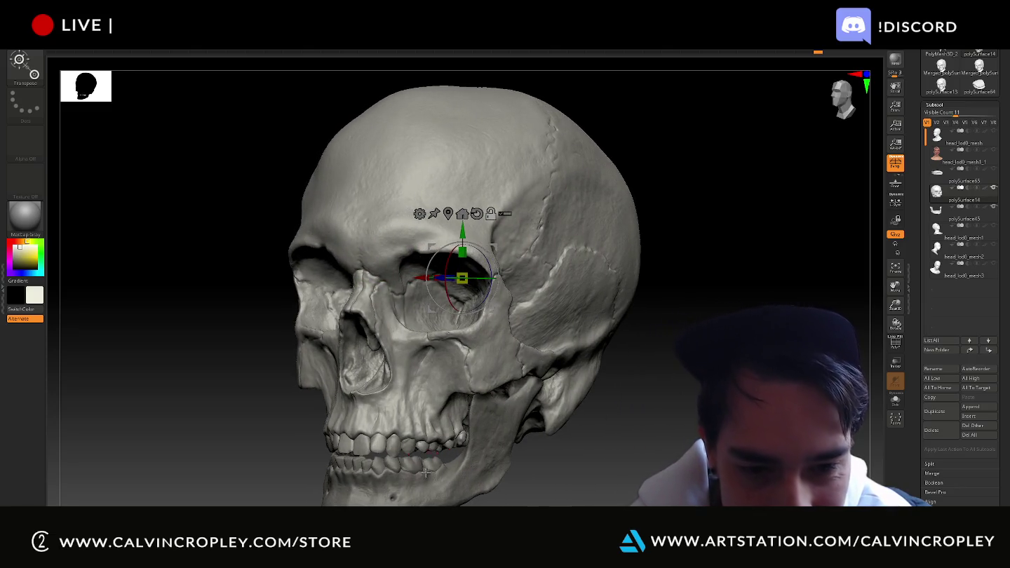
click(363, 474)
- Nudge the lower jaw slightly up, then back down, checking it in side profile
drag(398, 415, 394, 413)
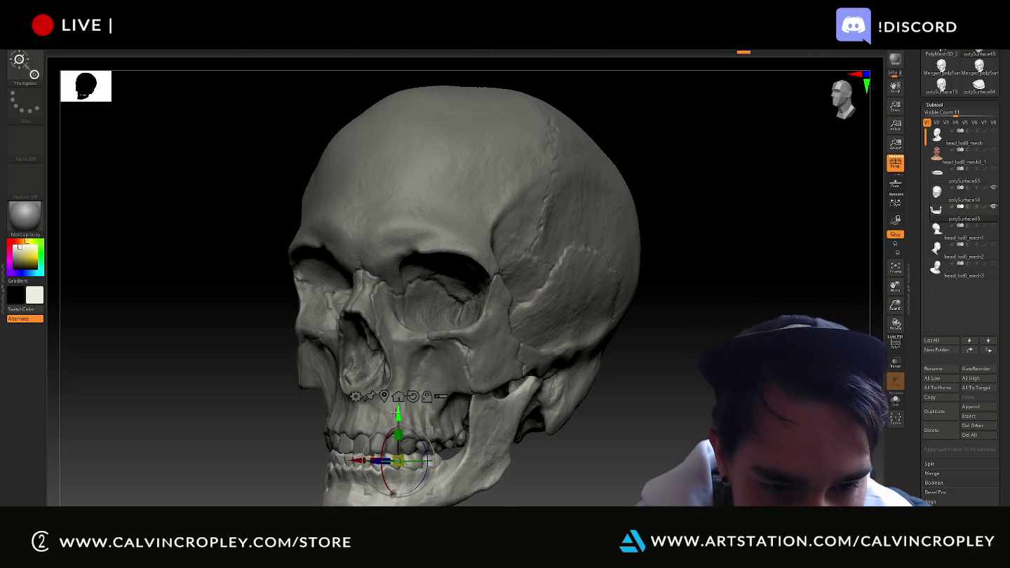
drag(546, 487, 461, 438)
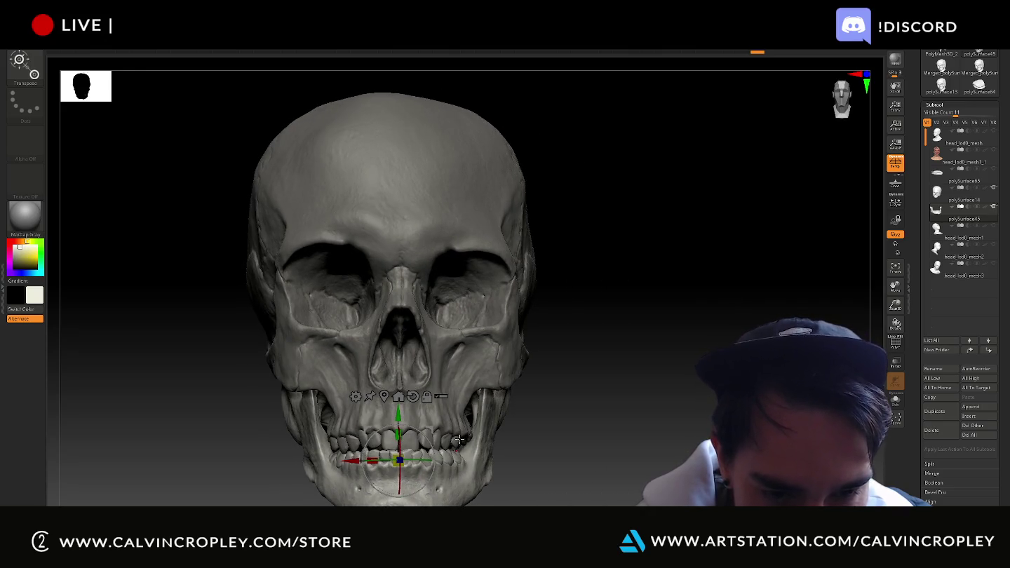
drag(397, 415, 399, 418)
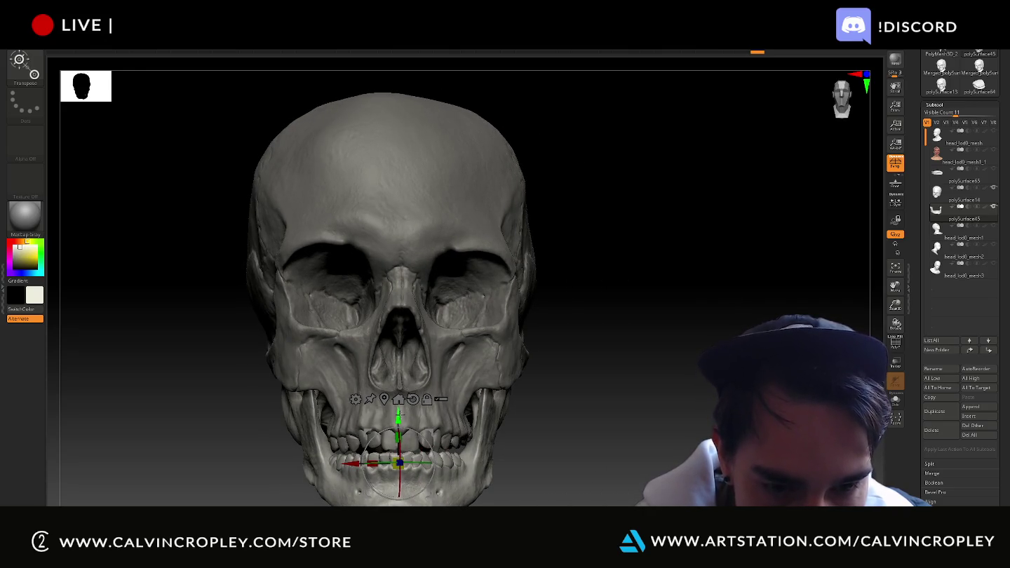
drag(467, 430, 560, 429)
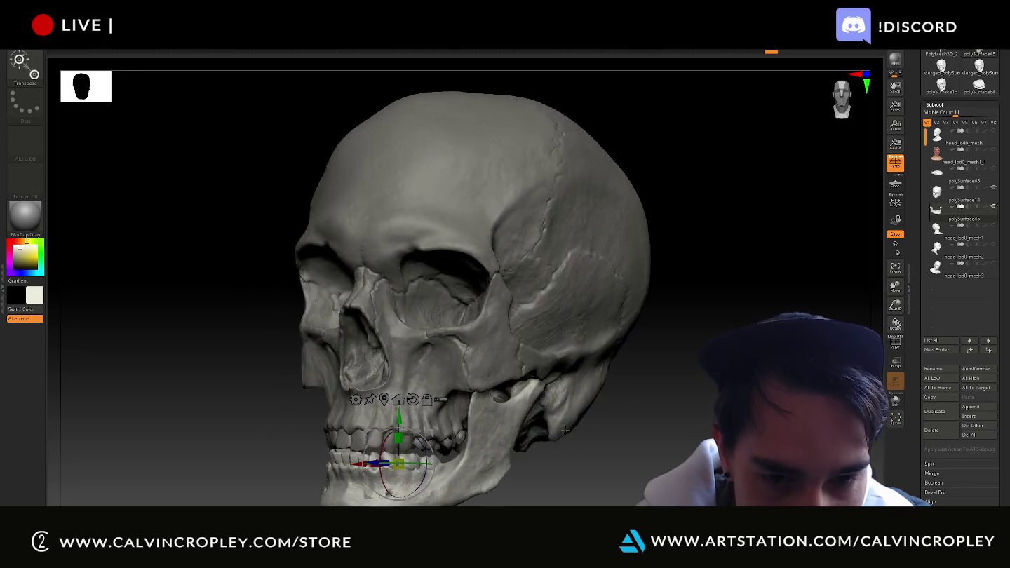
drag(585, 487, 540, 484)
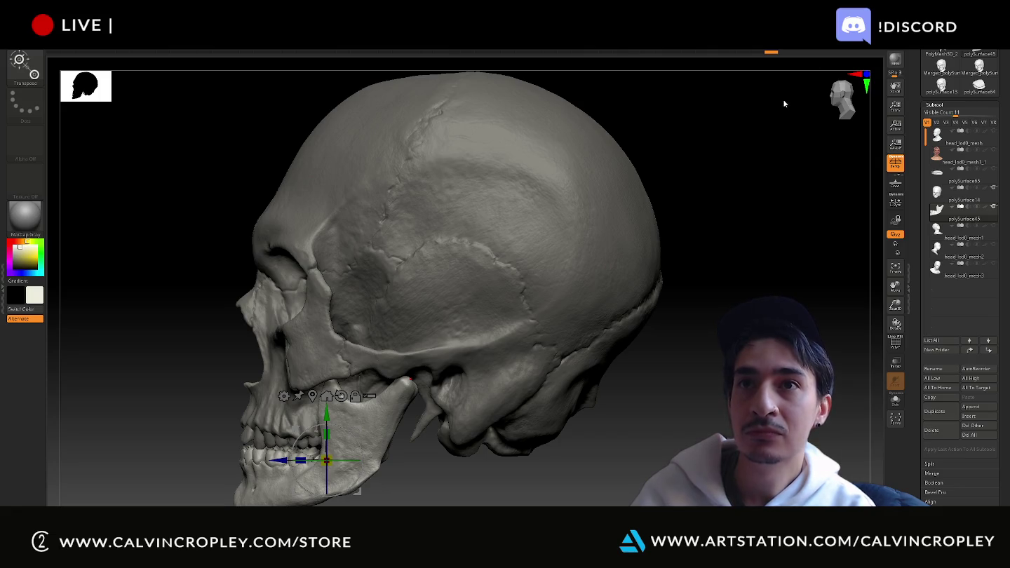
- Turn the skull face-on, make the cranium active and bring up the brush picker
drag(780, 102, 804, 98)
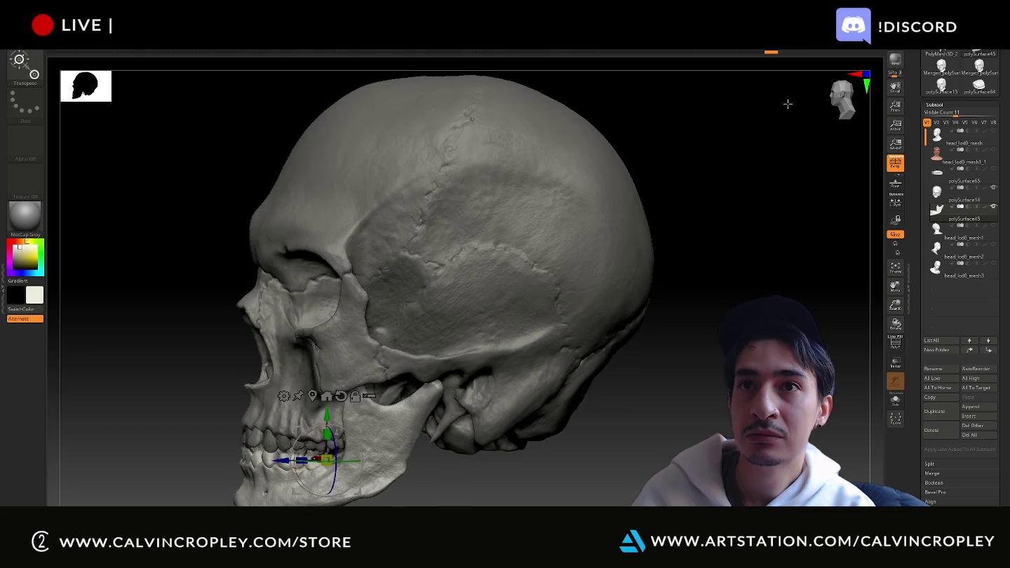
mouse_move(717, 119)
mouse_down()
mouse_move(730, 98)
mouse_move(744, 105)
mouse_move(735, 130)
mouse_up()
mouse_move(582, 222)
mouse_down()
mouse_move(744, 280)
mouse_move(711, 250)
mouse_move(592, 228)
mouse_up()
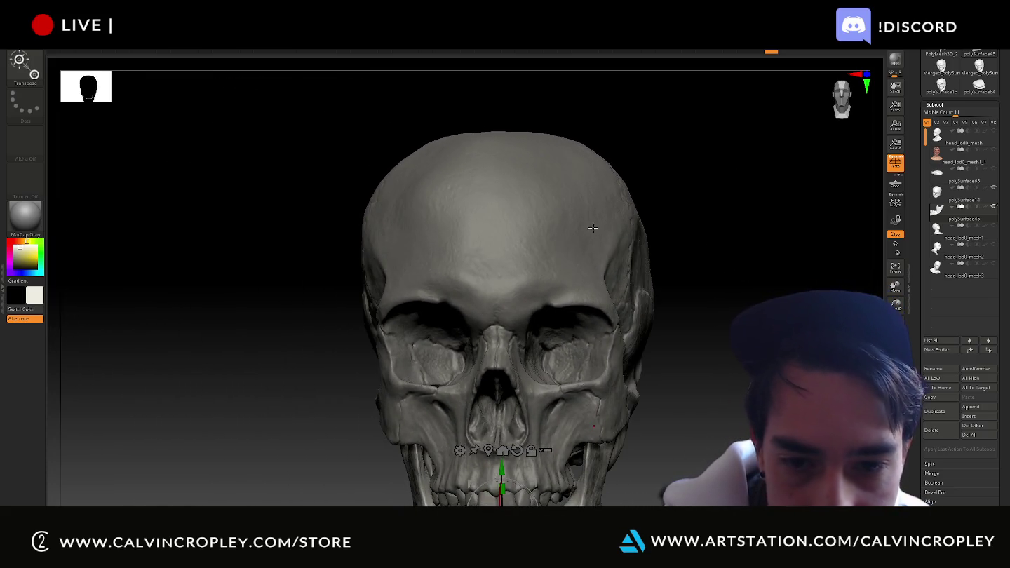
click(547, 247)
mouse_move(749, 285)
mouse_down()
mouse_move(751, 271)
mouse_move(723, 252)
mouse_up()
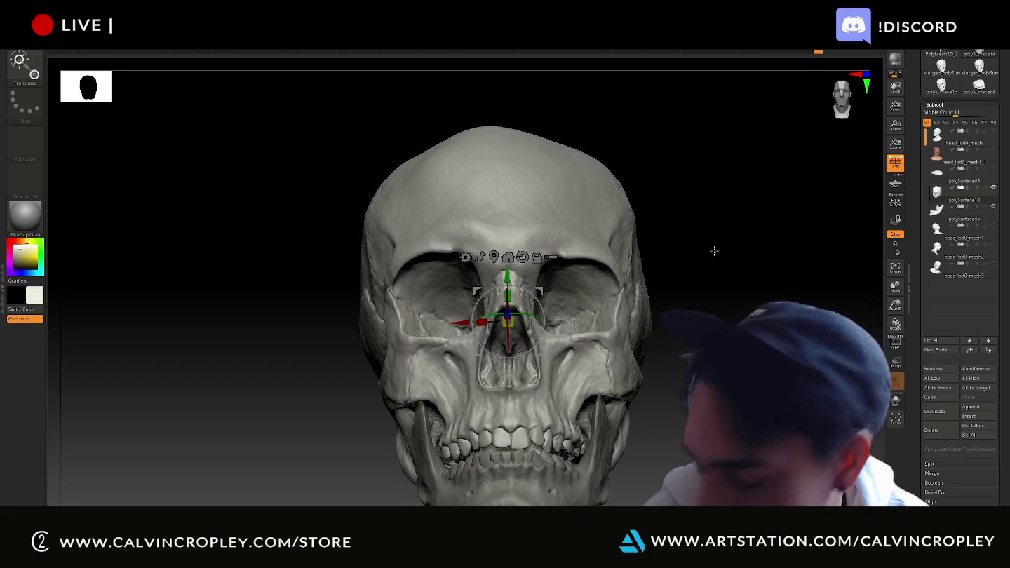
drag(765, 272, 765, 285)
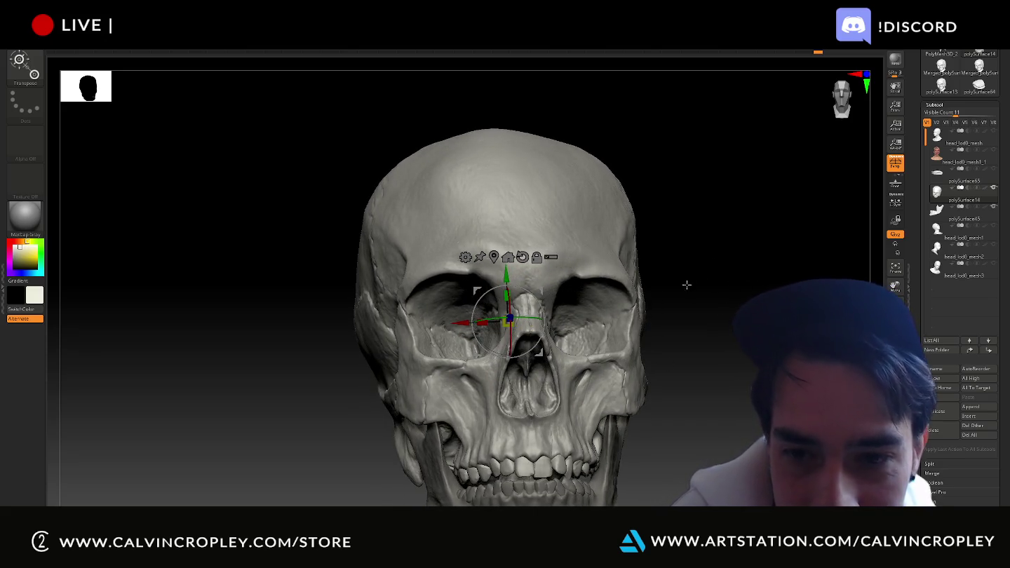
key(b)
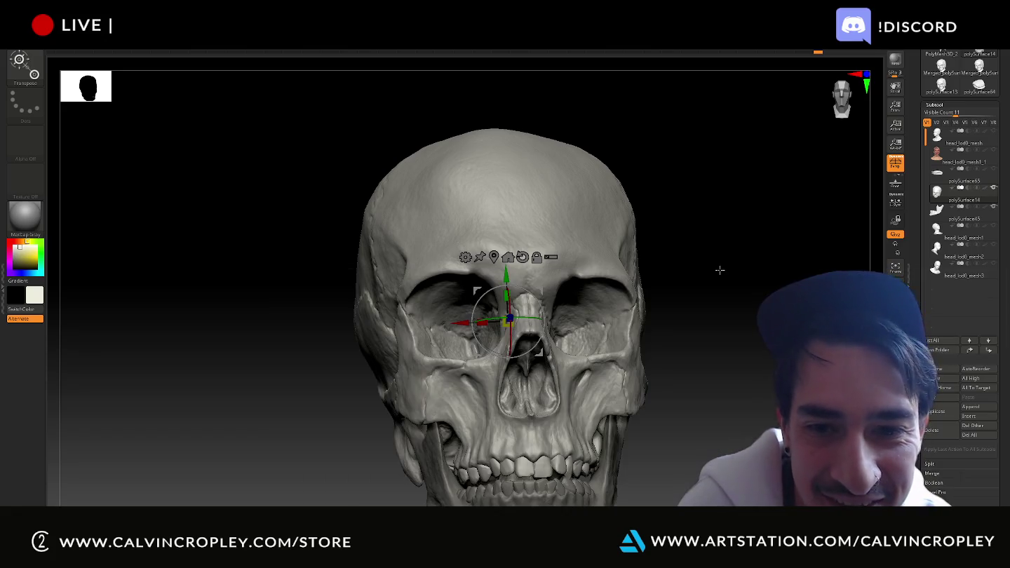
key(b)
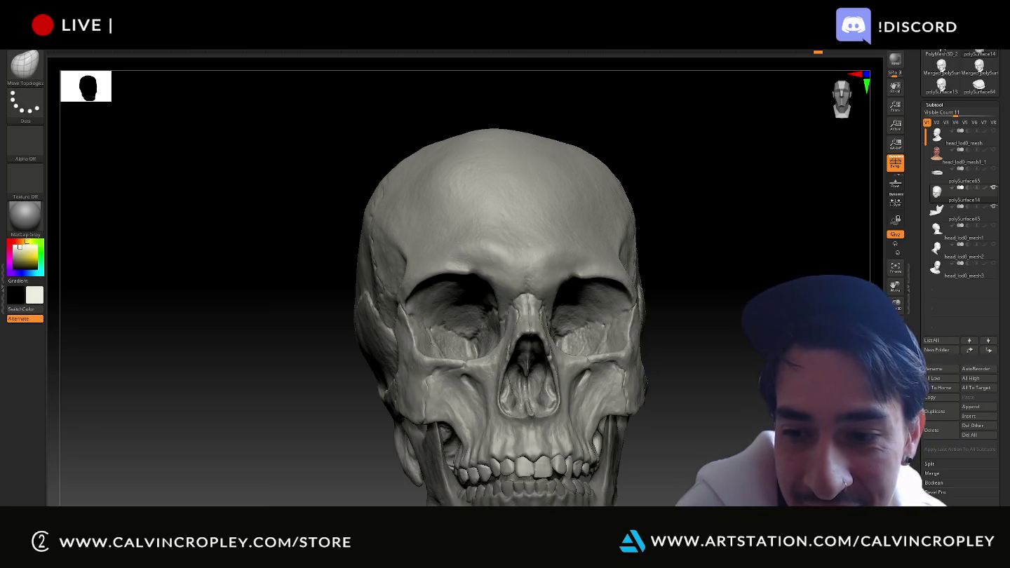
- Choose the Move Topological brush and check the skull from three-quarter angles
key(m)
key(t)
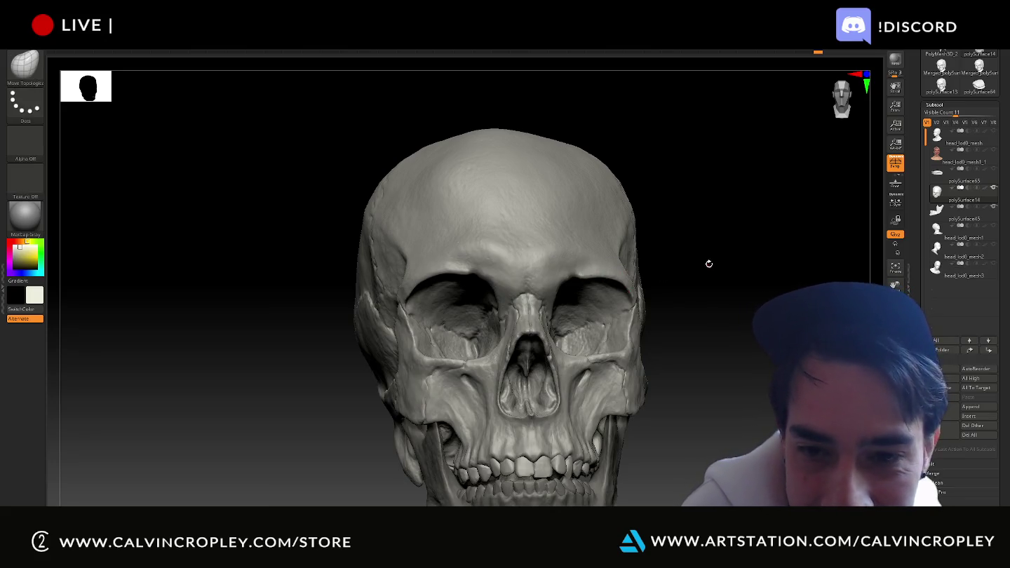
drag(714, 263, 715, 252)
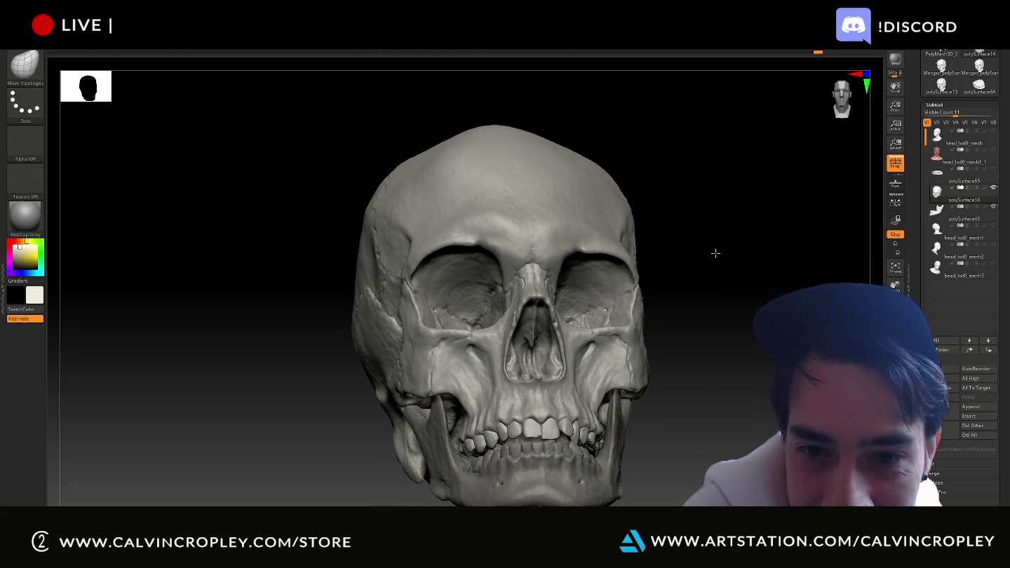
mouse_move(583, 251)
mouse_down()
mouse_move(672, 232)
mouse_move(602, 256)
mouse_up()
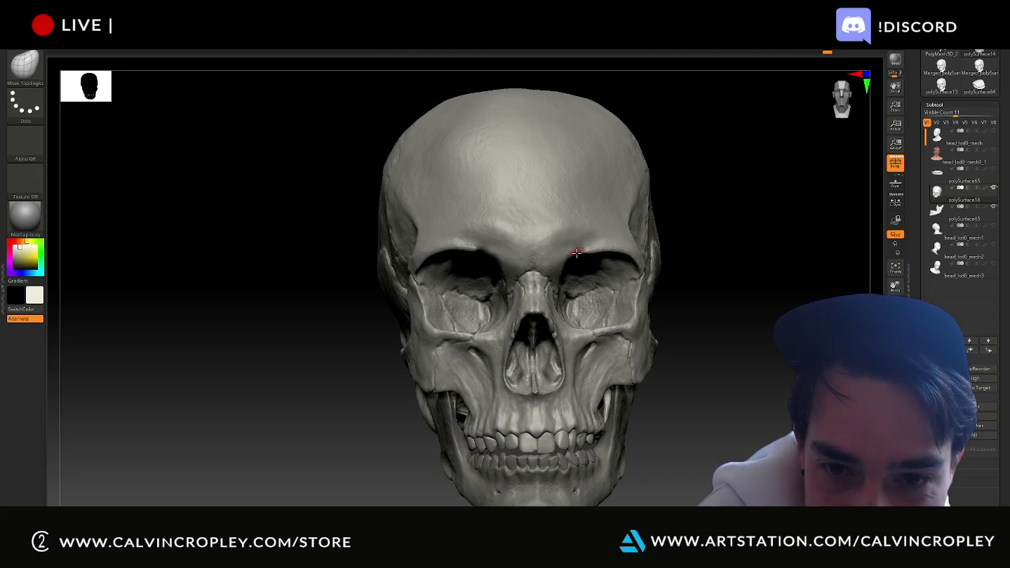
drag(679, 234, 584, 252)
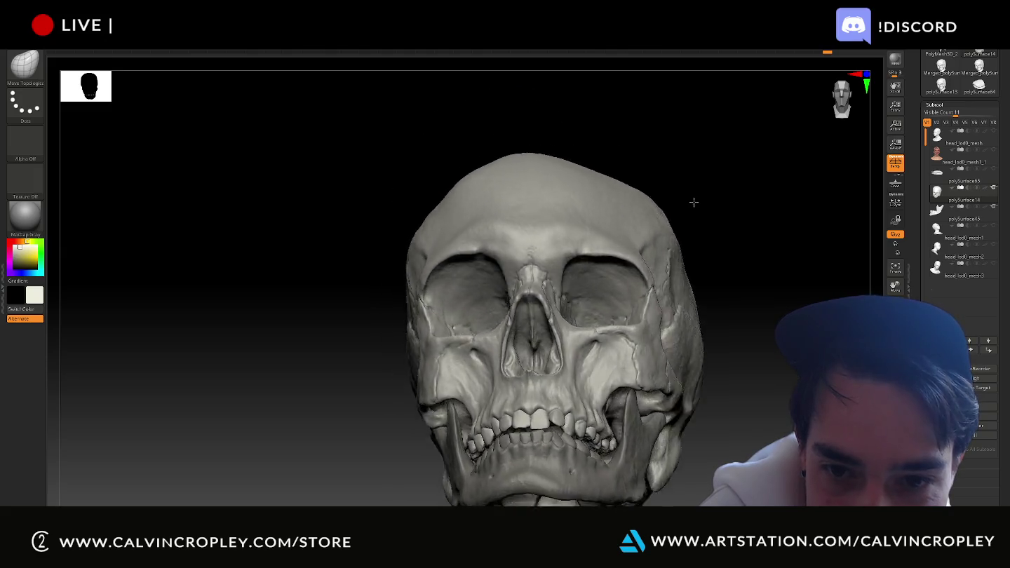
mouse_move(667, 169)
mouse_down()
mouse_move(768, 218)
mouse_move(559, 222)
mouse_up()
mouse_move(643, 205)
mouse_down()
mouse_move(723, 214)
mouse_move(763, 202)
mouse_move(735, 230)
mouse_move(773, 230)
mouse_up()
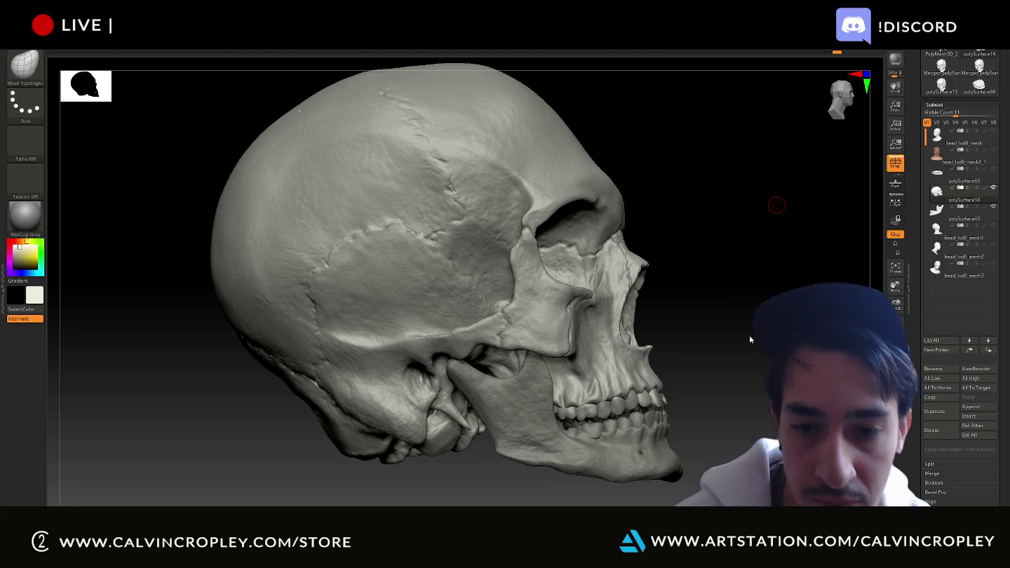
- Turn the skull toward the front and switch off Persp perspective distortion
mouse_move(805, 321)
mouse_down()
mouse_move(732, 320)
mouse_move(742, 324)
mouse_up()
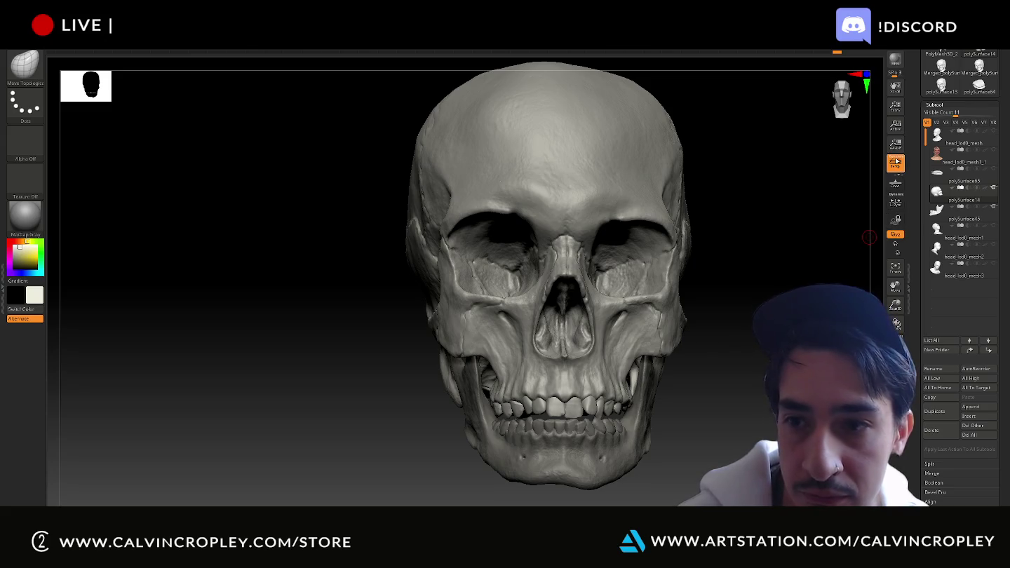
click(895, 162)
mouse_move(784, 202)
mouse_down()
mouse_move(732, 259)
mouse_move(716, 256)
mouse_move(731, 251)
mouse_up()
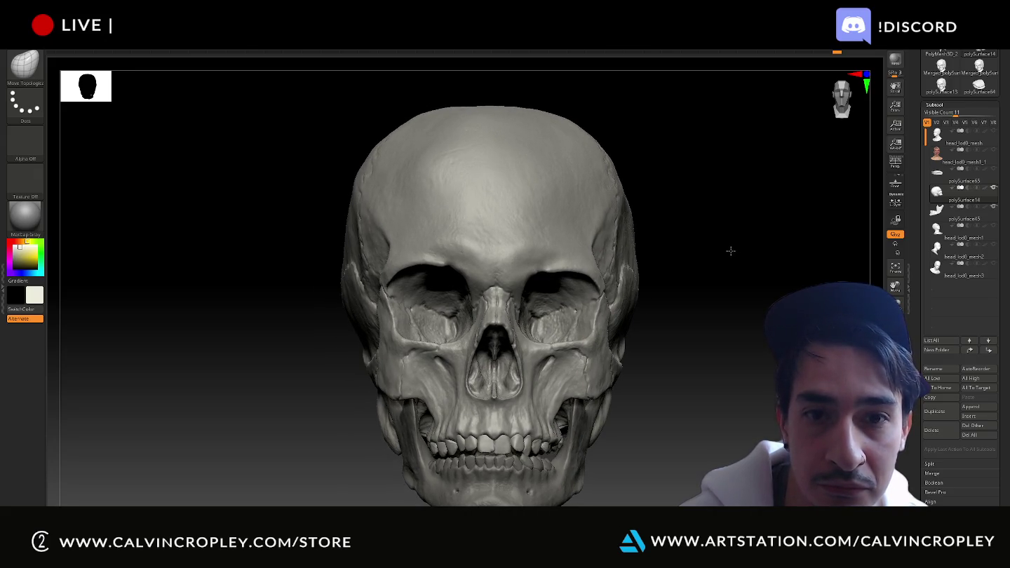
- Compare with and without Persp, leave perspective on, and review the skull from several sides
click(895, 162)
click(894, 162)
click(895, 162)
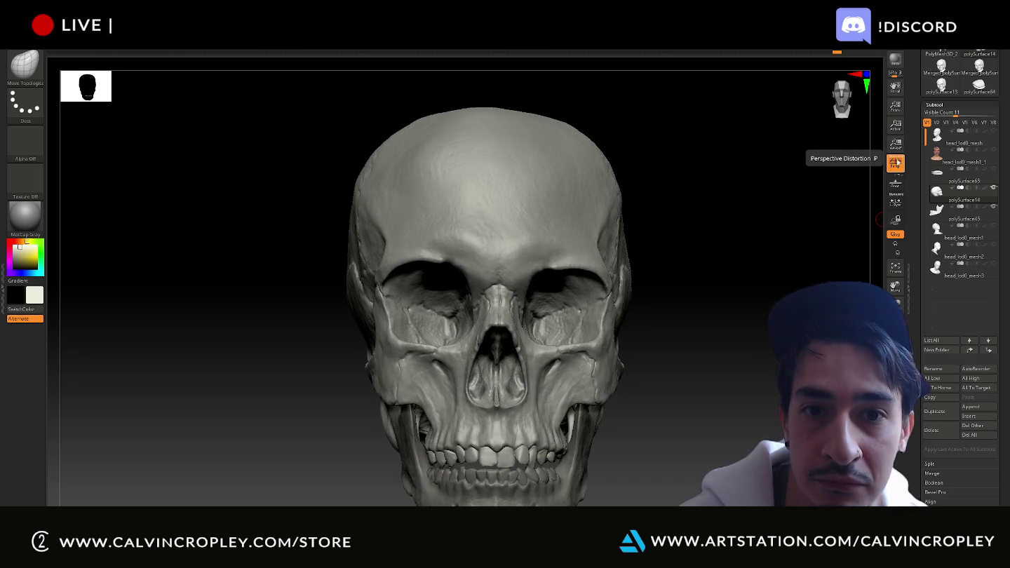
click(896, 162)
mouse_move(789, 192)
mouse_down()
mouse_move(811, 194)
mouse_move(796, 193)
mouse_up()
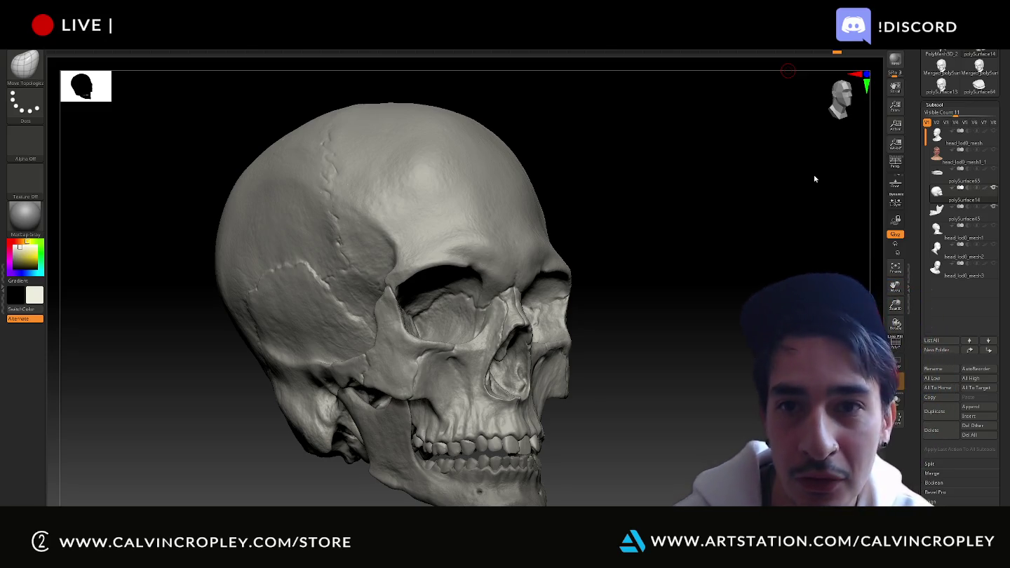
drag(808, 173, 773, 182)
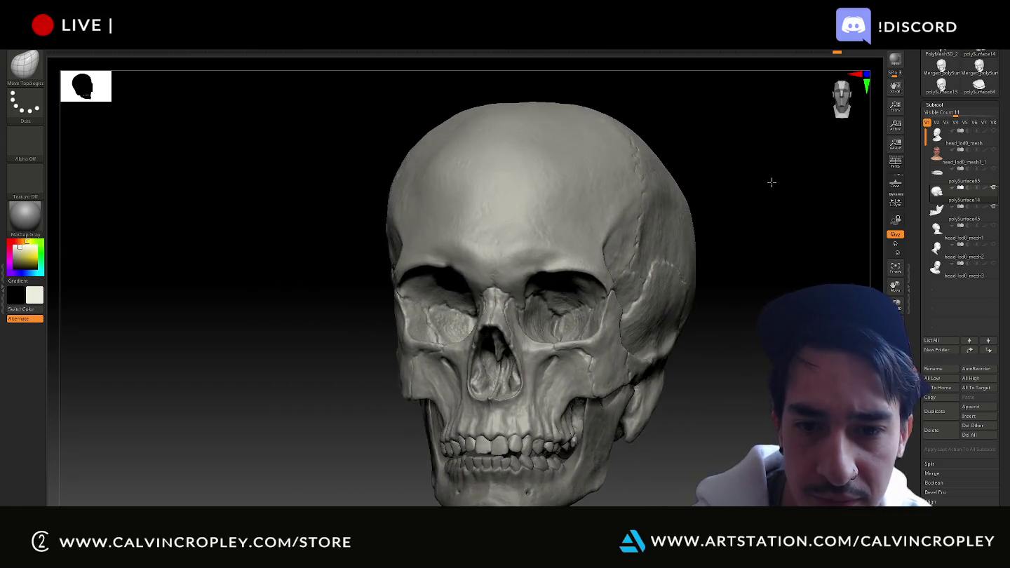
mouse_move(773, 182)
mouse_down()
mouse_move(704, 195)
mouse_move(731, 207)
mouse_move(734, 189)
mouse_move(756, 208)
mouse_move(748, 220)
mouse_up()
mouse_move(695, 316)
alt+mouse_down()
mouse_move(791, 186)
mouse_move(757, 270)
mouse_move(790, 296)
mouse_move(788, 280)
alt+mouse_up()
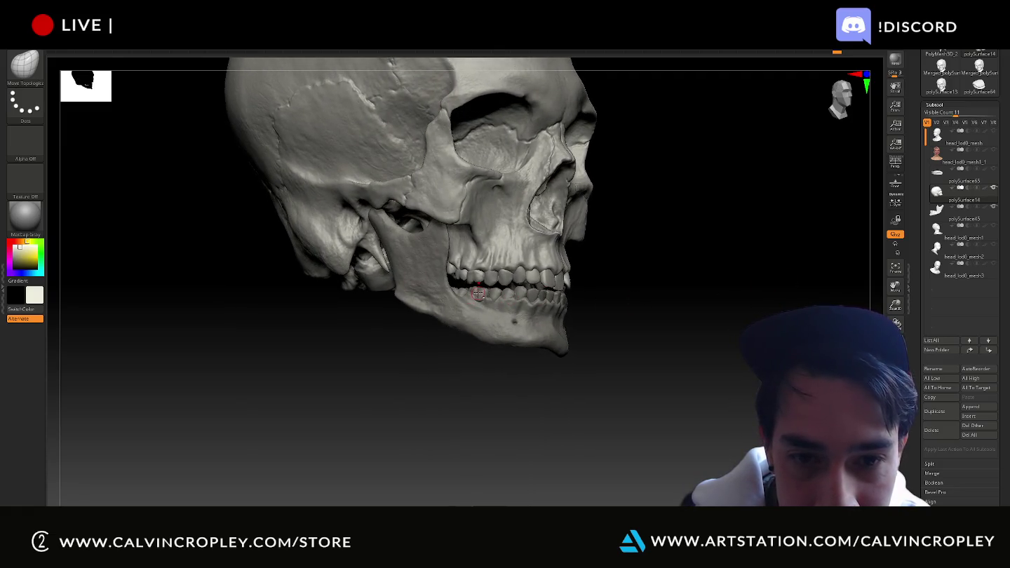
- Select the jaw piece and lower it slightly on the Transpose Y axis, checking from the front
alt+click(478, 293)
key(w)
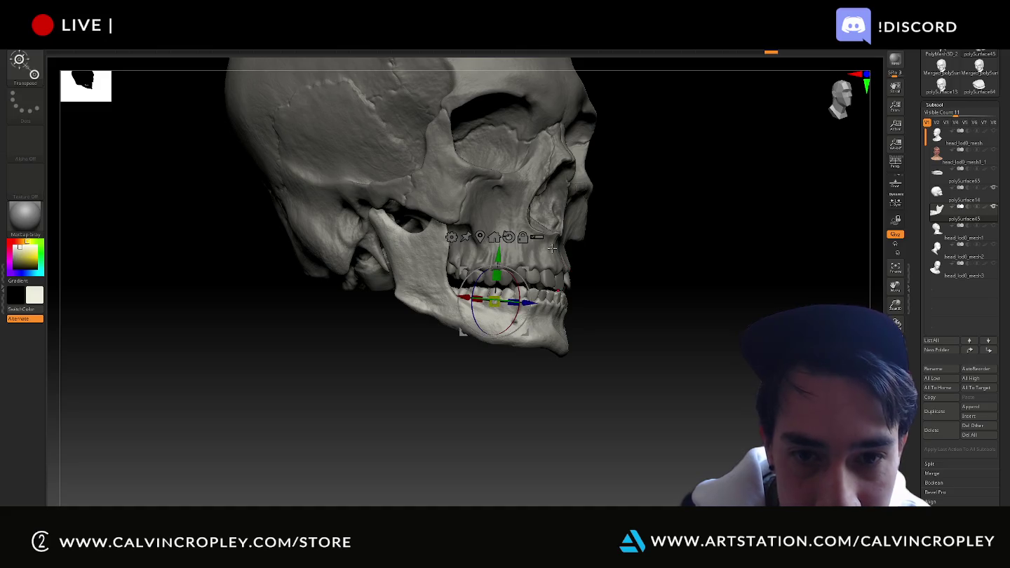
drag(498, 251, 499, 256)
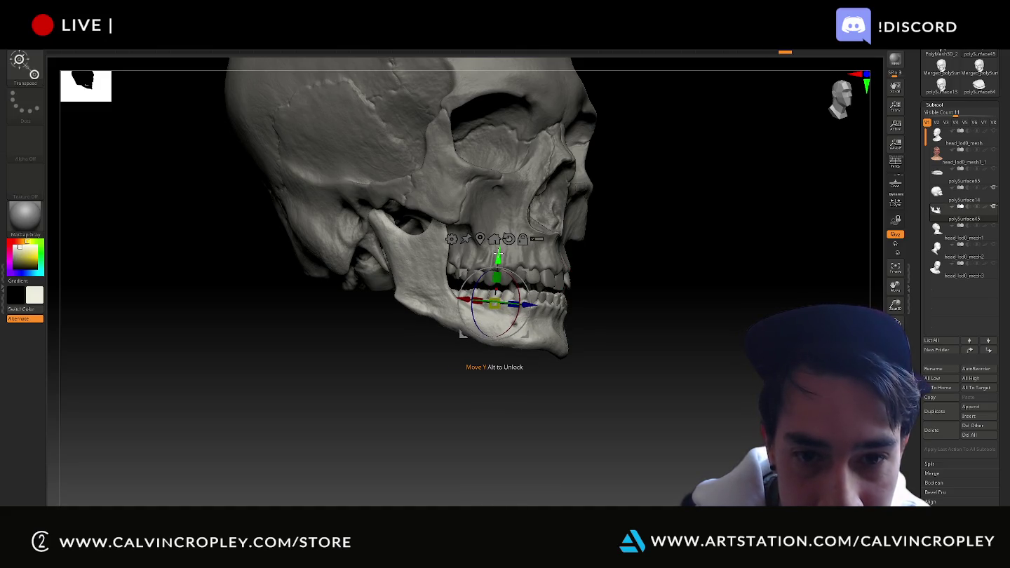
drag(635, 267, 643, 296)
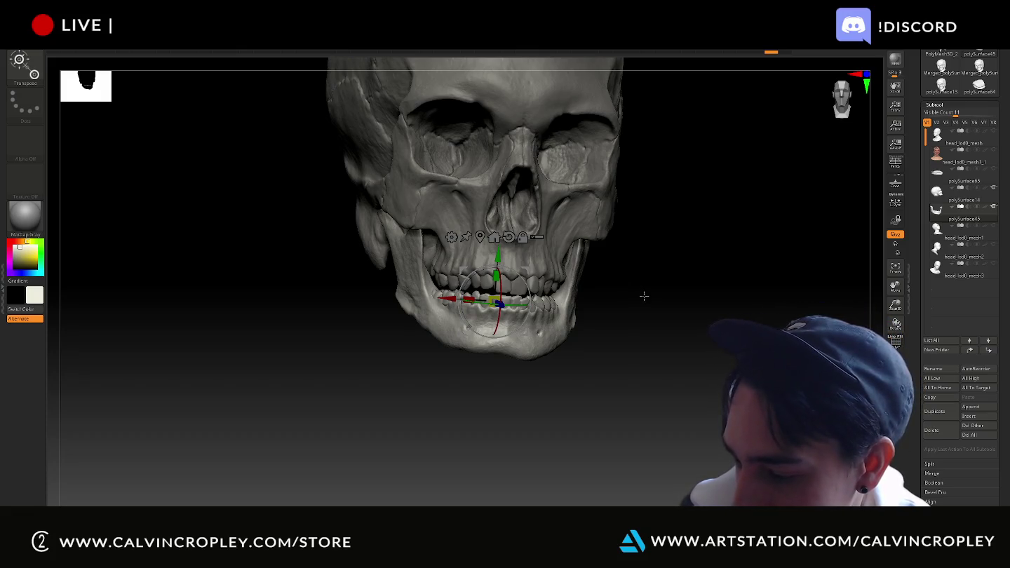
drag(643, 293, 624, 297)
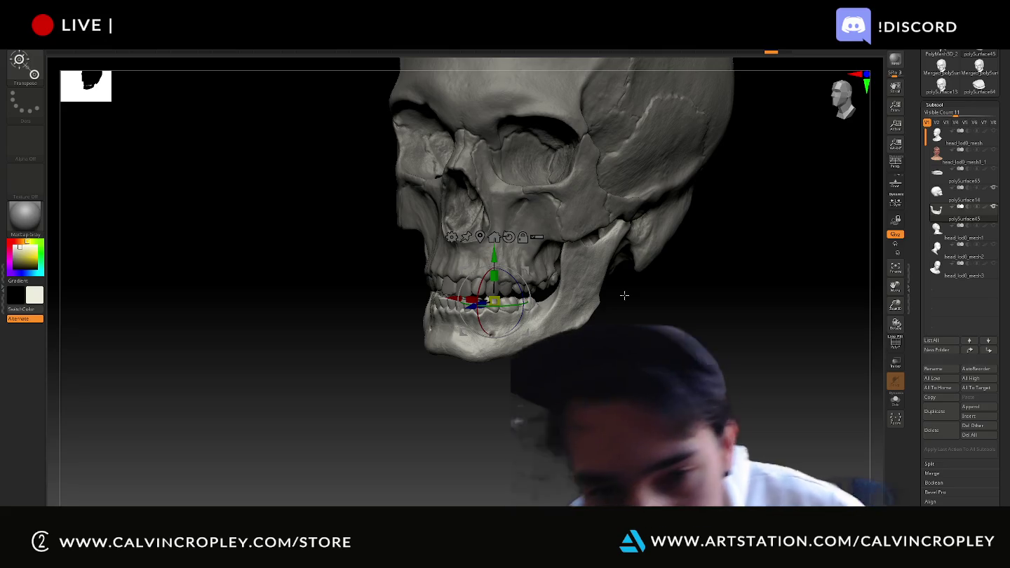
mouse_move(643, 326)
mouse_down()
mouse_move(672, 316)
mouse_move(676, 357)
mouse_move(706, 412)
mouse_move(721, 383)
mouse_move(703, 372)
mouse_up()
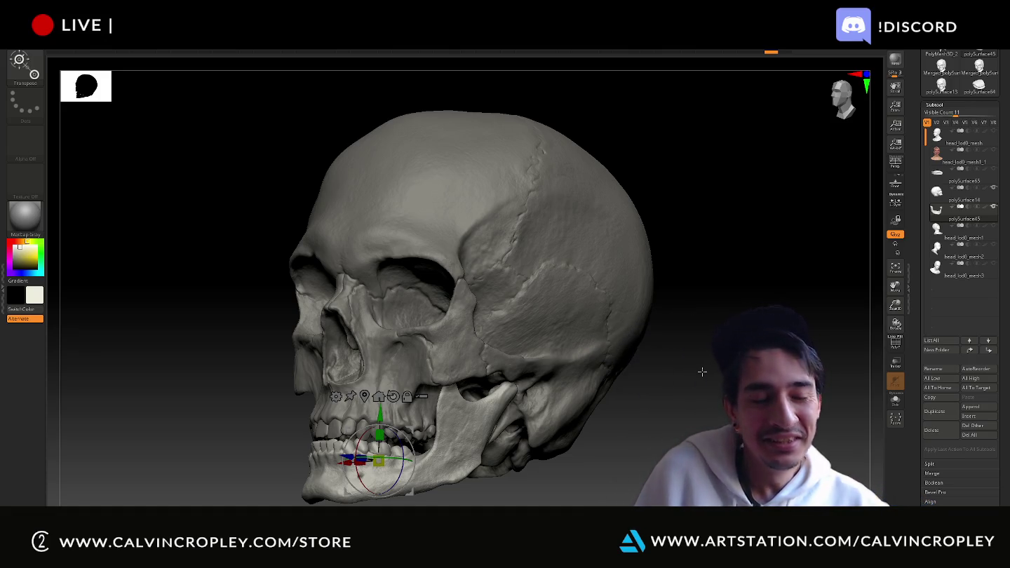
- Review the jaw from side-on angles and return to sculpting with Move Topological
mouse_move(736, 358)
mouse_down()
mouse_move(709, 363)
mouse_move(761, 366)
mouse_move(741, 376)
mouse_move(703, 344)
mouse_move(692, 313)
mouse_up()
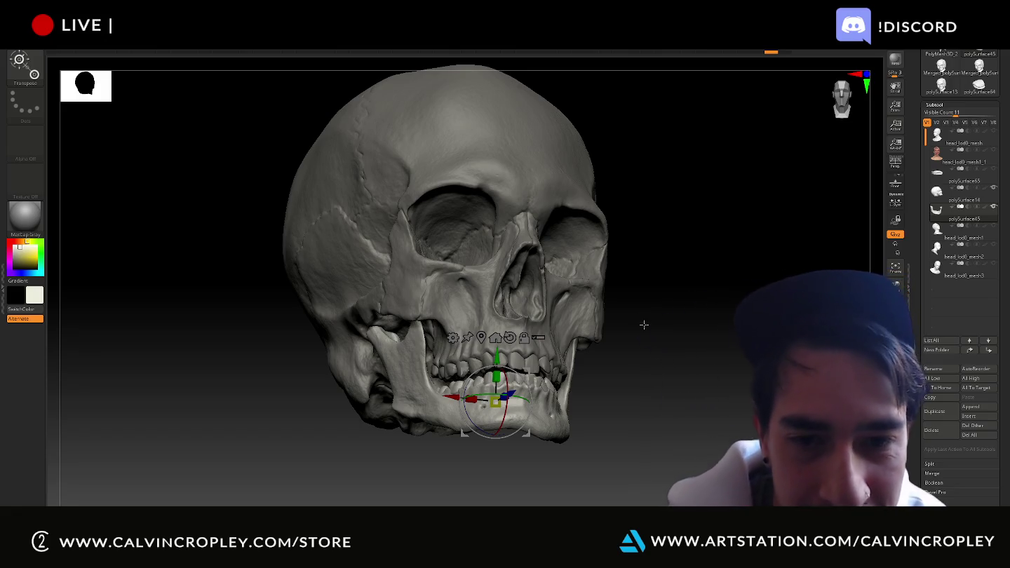
drag(648, 321, 675, 349)
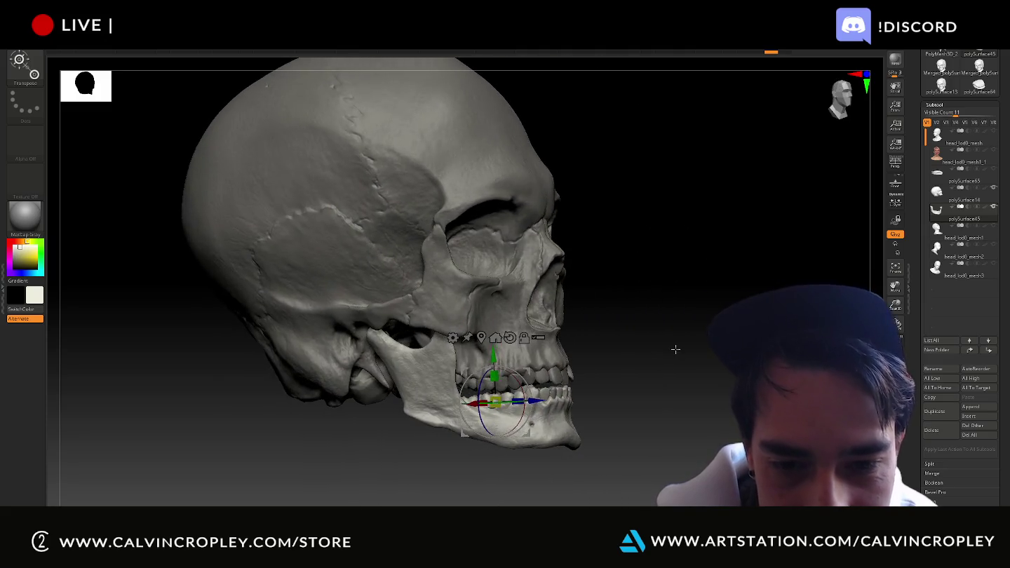
key(q)
drag(674, 351, 673, 357)
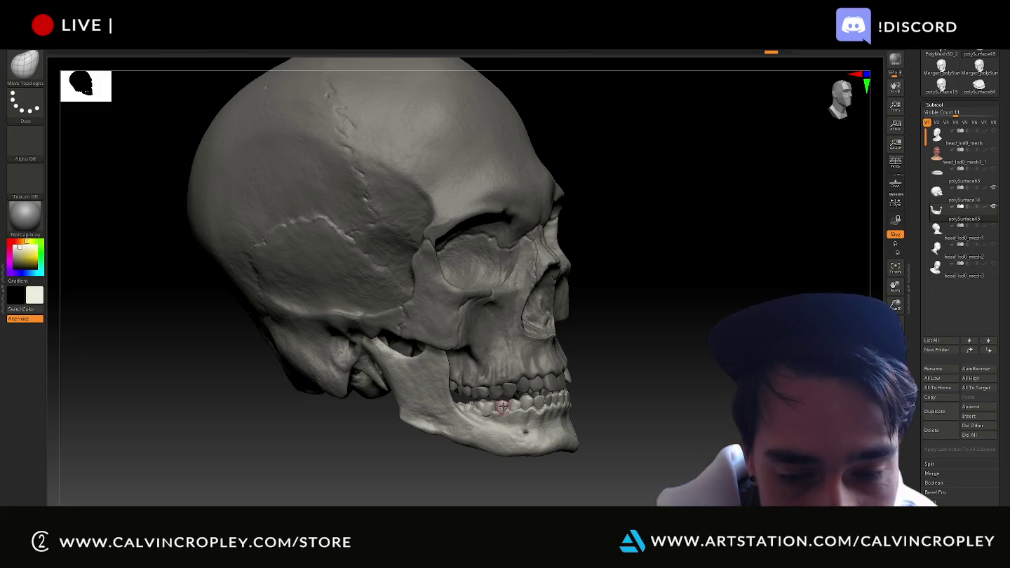
mouse_move(937, 209)
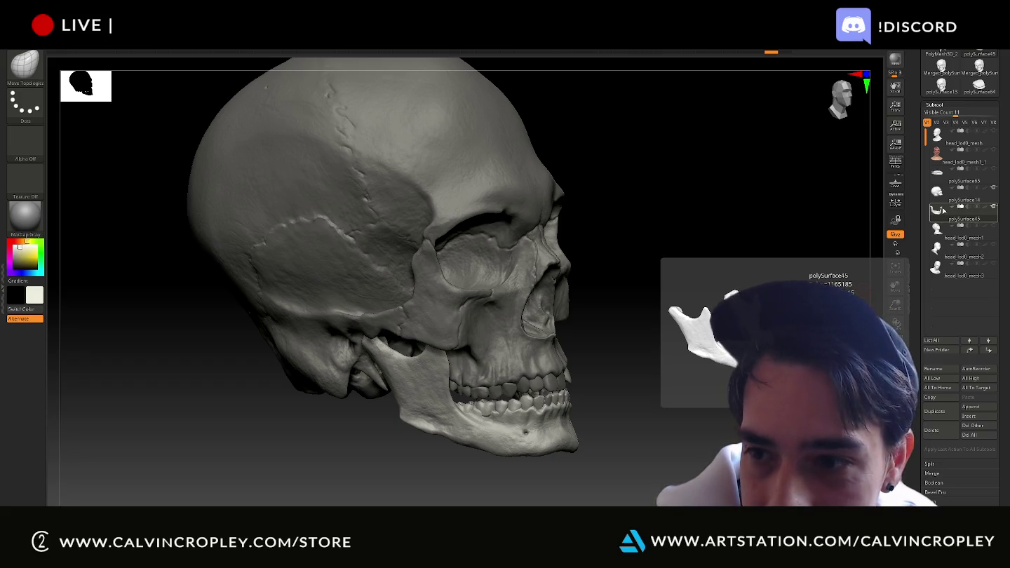
- Drag polySurface45 below head_lod0_mesh3 in the Subtool list, then review the skull from the front
drag(942, 286, 942, 287)
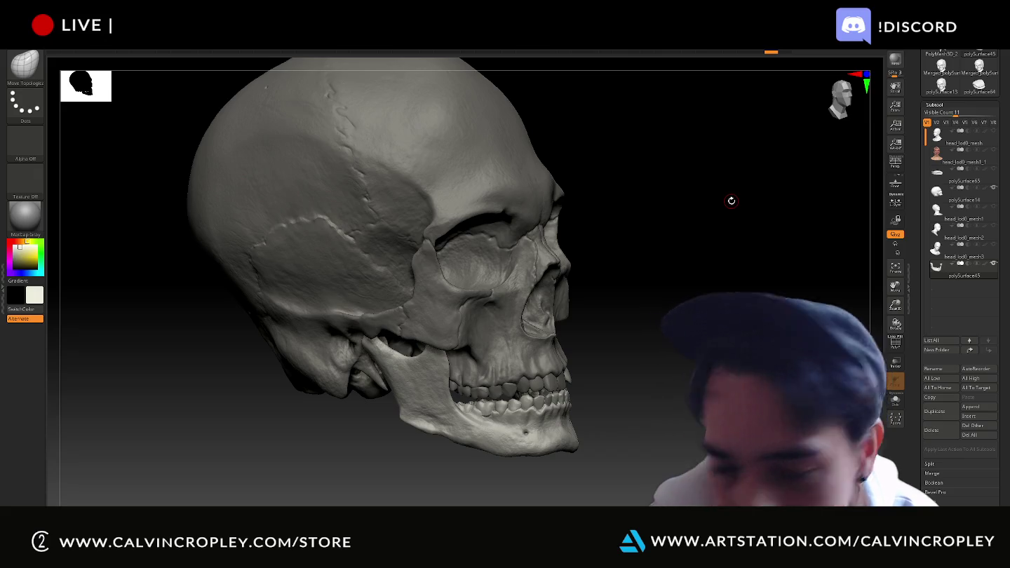
drag(716, 270, 697, 264)
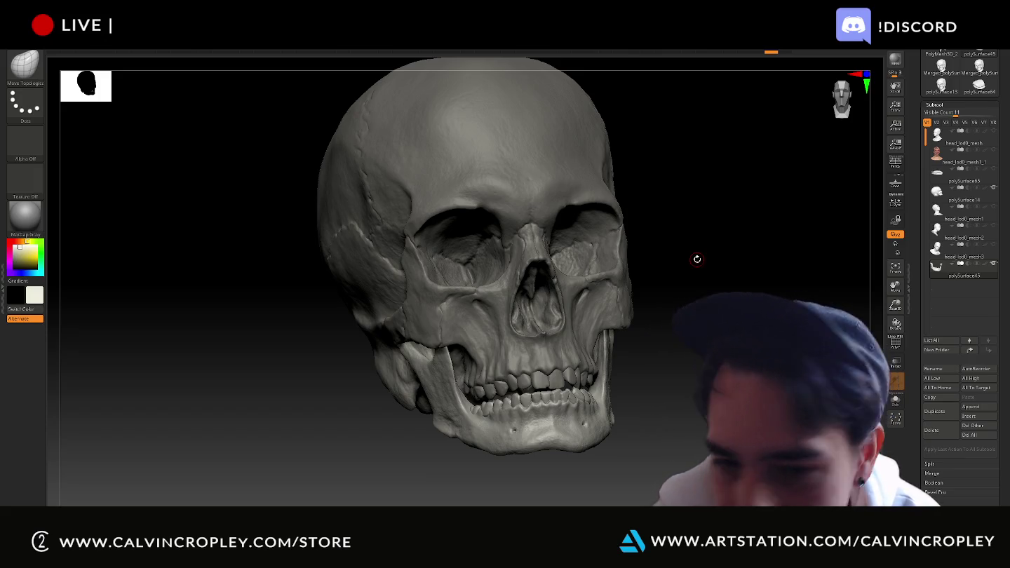
mouse_move(697, 260)
mouse_down()
mouse_move(700, 277)
mouse_move(759, 287)
mouse_up()
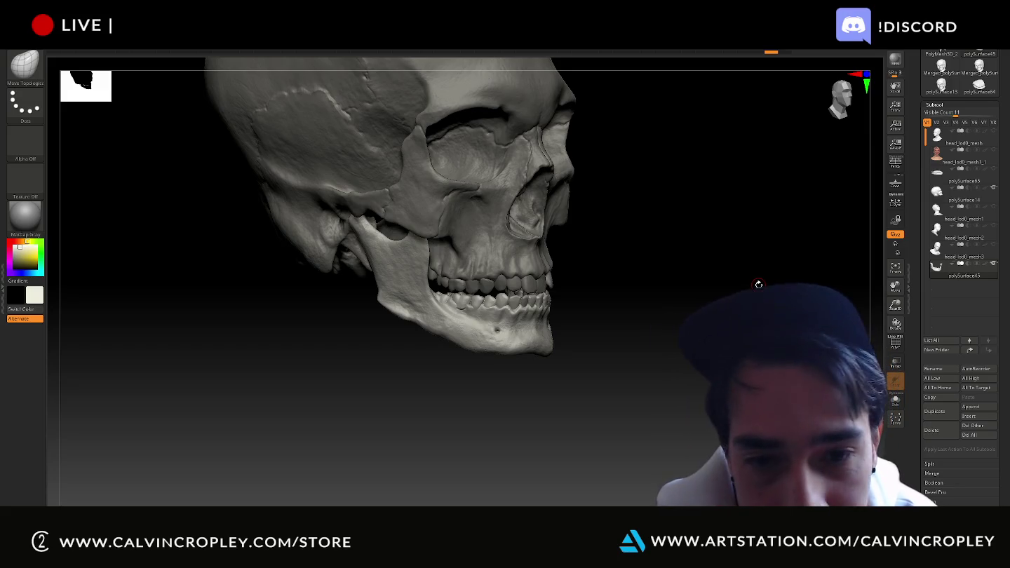
drag(758, 285, 747, 293)
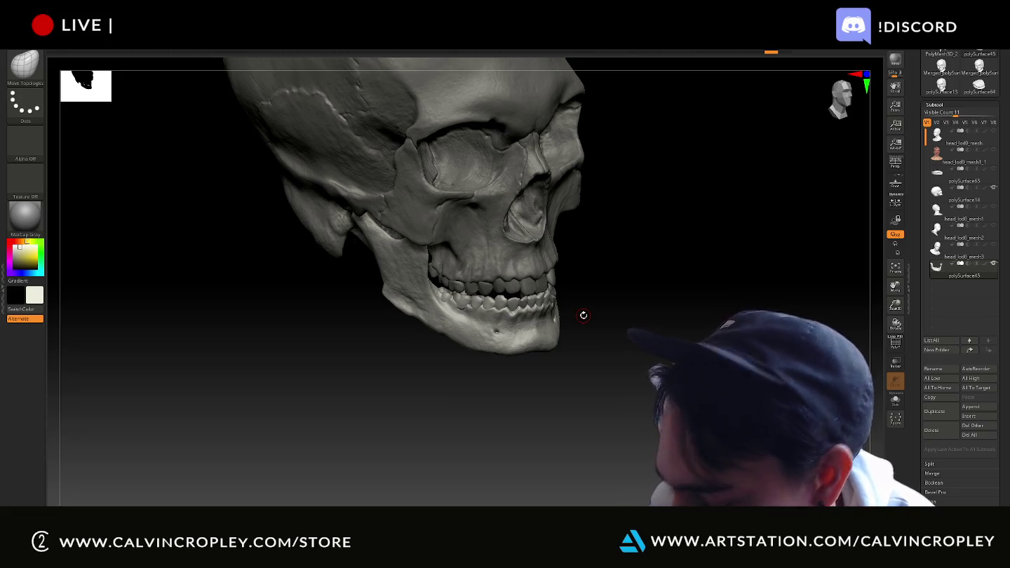
mouse_move(647, 262)
mouse_down()
mouse_move(649, 337)
mouse_move(635, 335)
mouse_move(655, 313)
mouse_move(658, 384)
mouse_up()
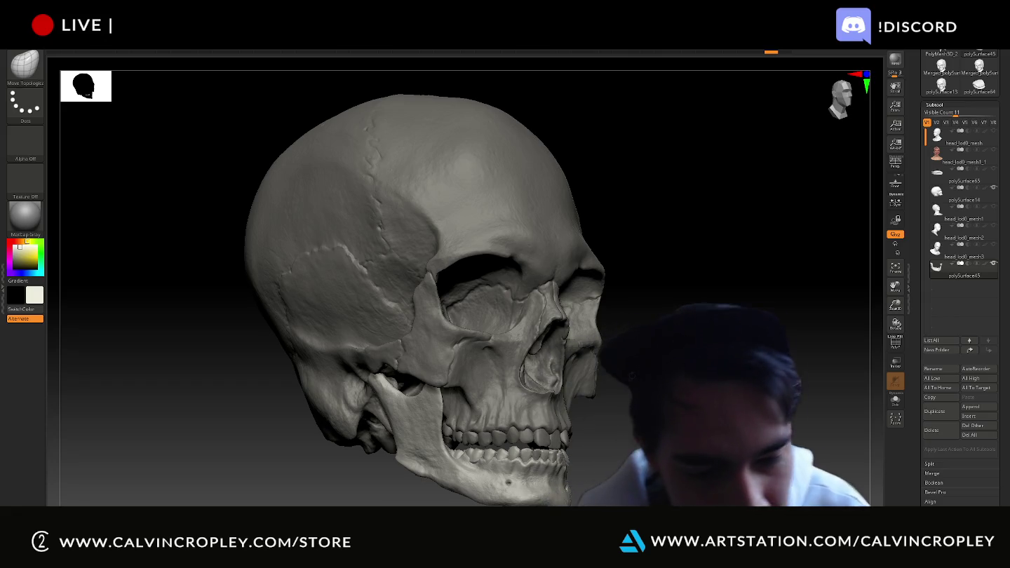
drag(717, 419, 704, 399)
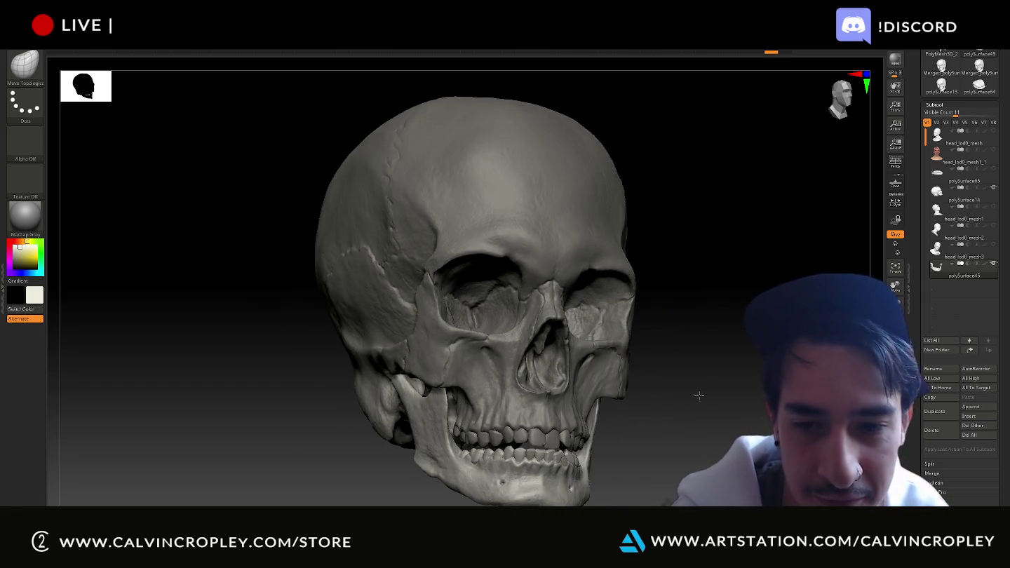
mouse_move(705, 390)
mouse_down()
mouse_move(737, 382)
mouse_move(704, 397)
mouse_up()
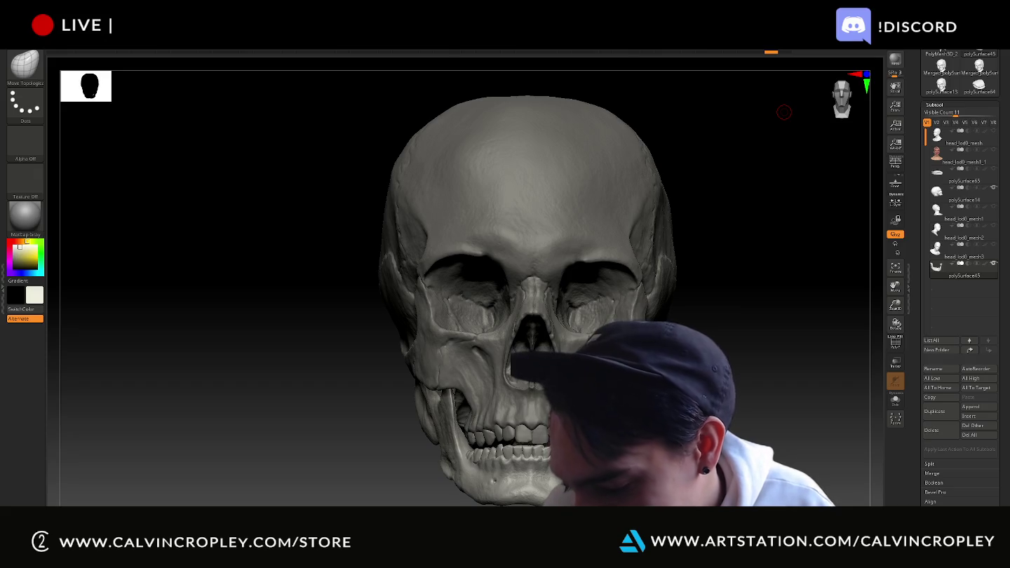
mouse_move(744, 388)
mouse_down()
mouse_move(693, 385)
mouse_move(749, 374)
mouse_move(749, 347)
mouse_move(728, 344)
mouse_move(718, 350)
mouse_move(736, 354)
mouse_move(726, 382)
mouse_move(557, 400)
mouse_up()
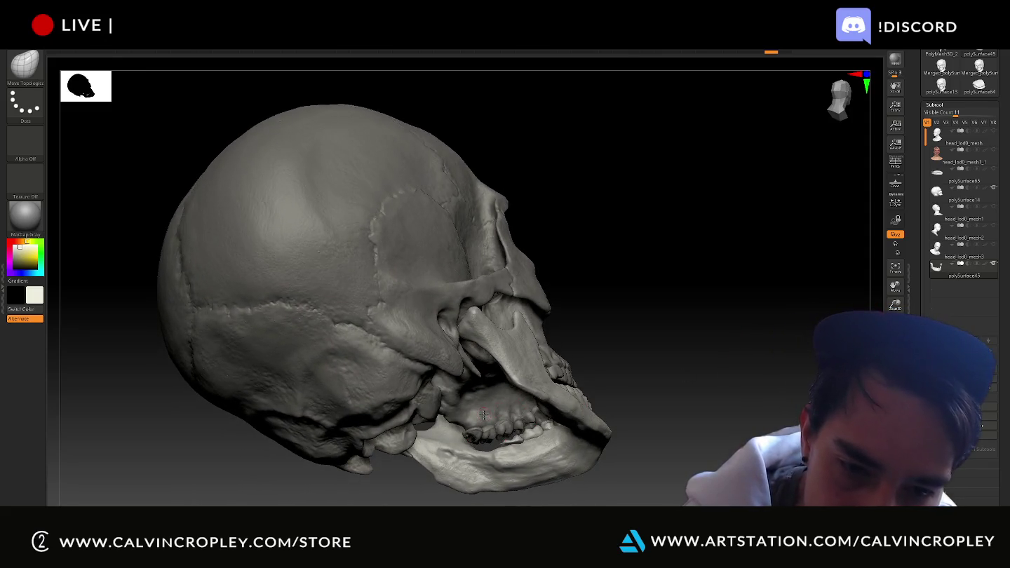
- Make the cranium active, zoom under the skull and hide the lower-jaw subtool to expose the upper teeth
alt+click(484, 414)
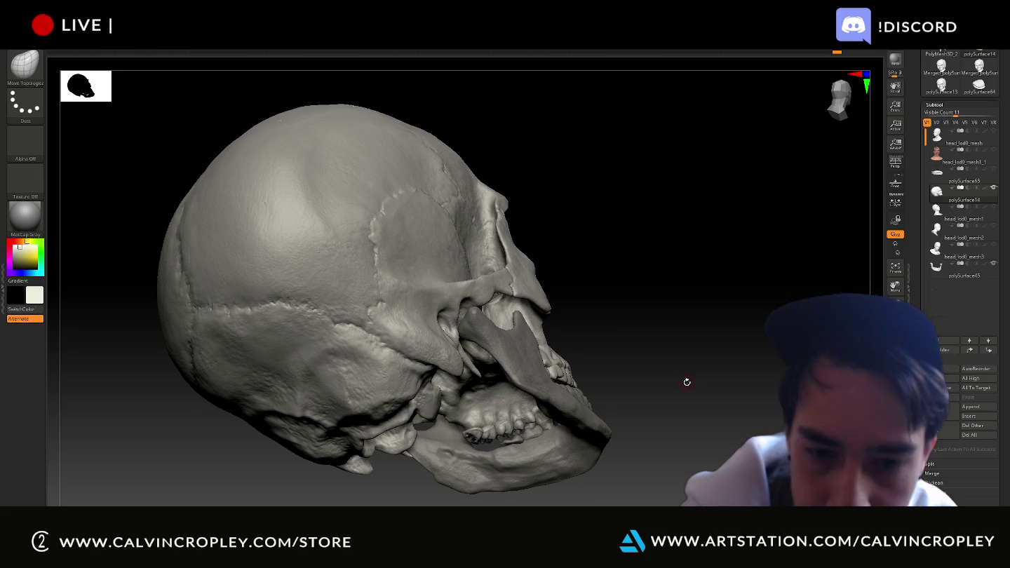
scroll(695, 384, up, 3)
scroll(697, 378, up, 3)
mouse_move(706, 376)
mouse_down()
mouse_move(759, 271)
mouse_move(782, 282)
mouse_move(873, 256)
mouse_up()
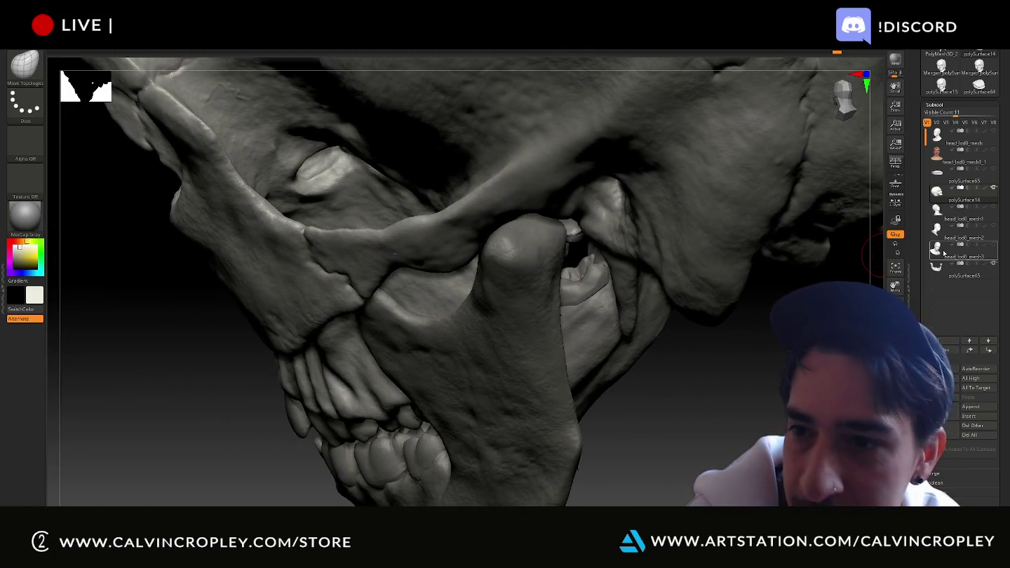
click(993, 265)
mouse_move(936, 267)
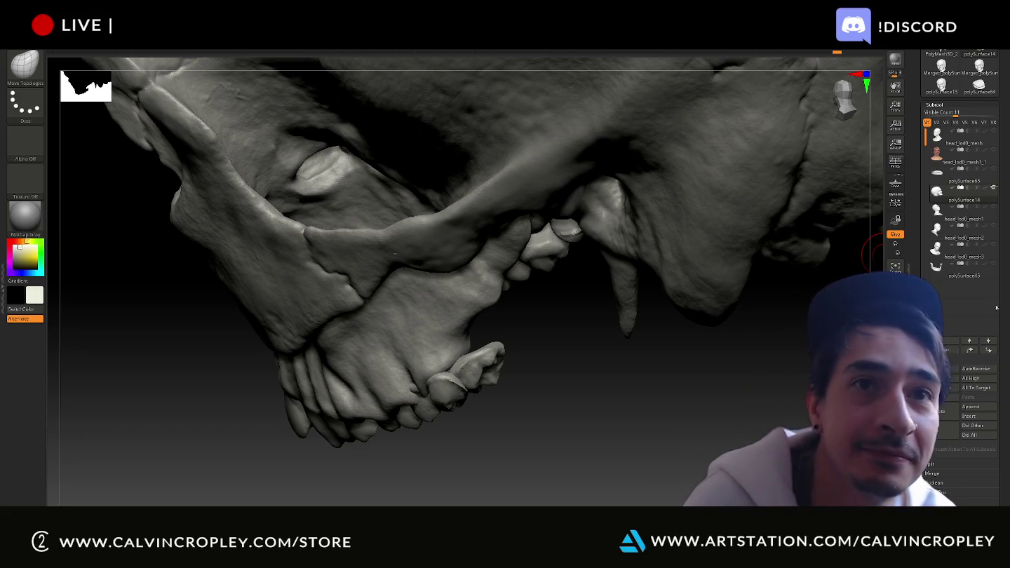
mouse_move(941, 84)
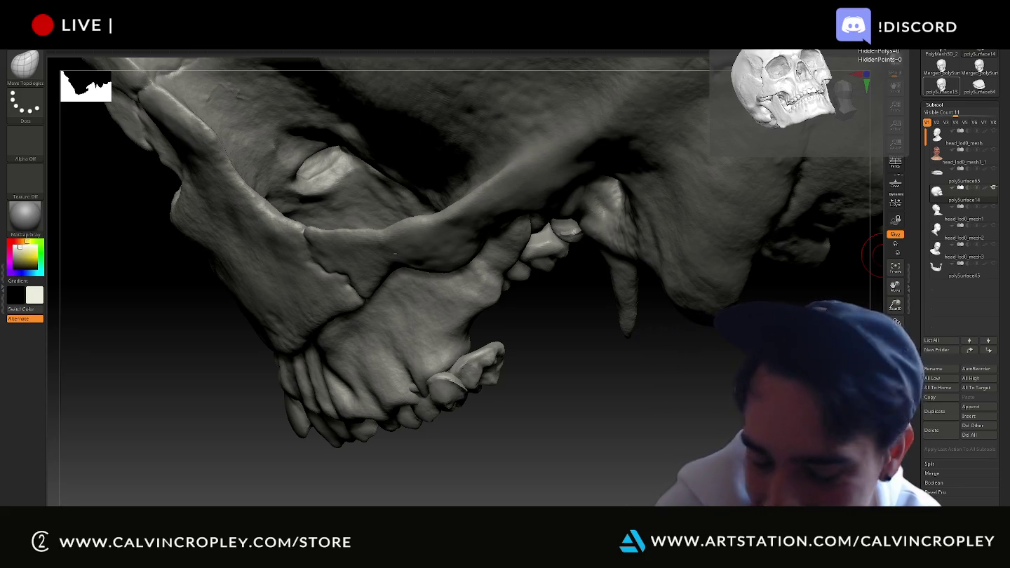
mouse_move(598, 397)
mouse_down()
mouse_move(601, 370)
mouse_move(480, 333)
mouse_up()
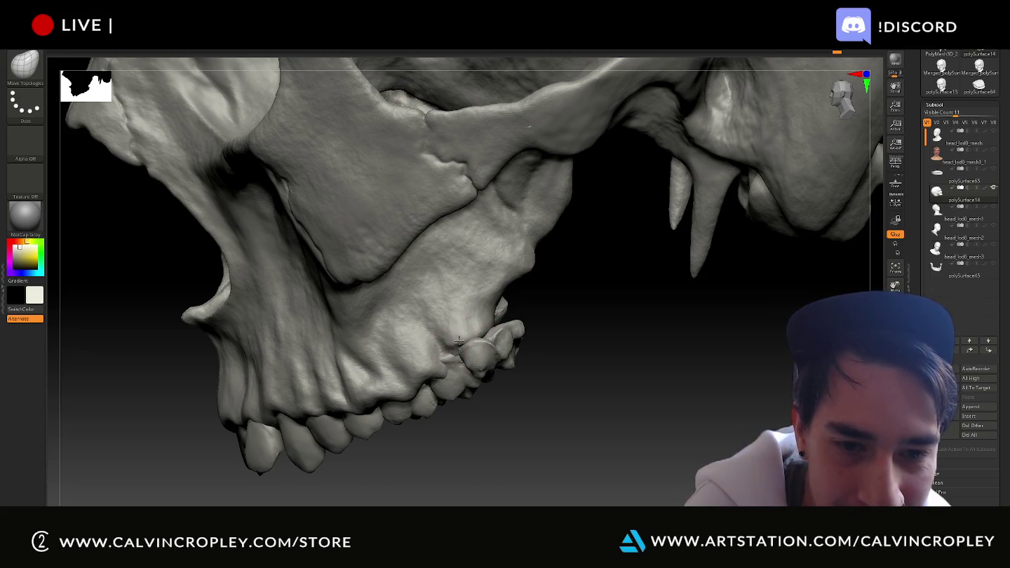
drag(554, 343, 544, 356)
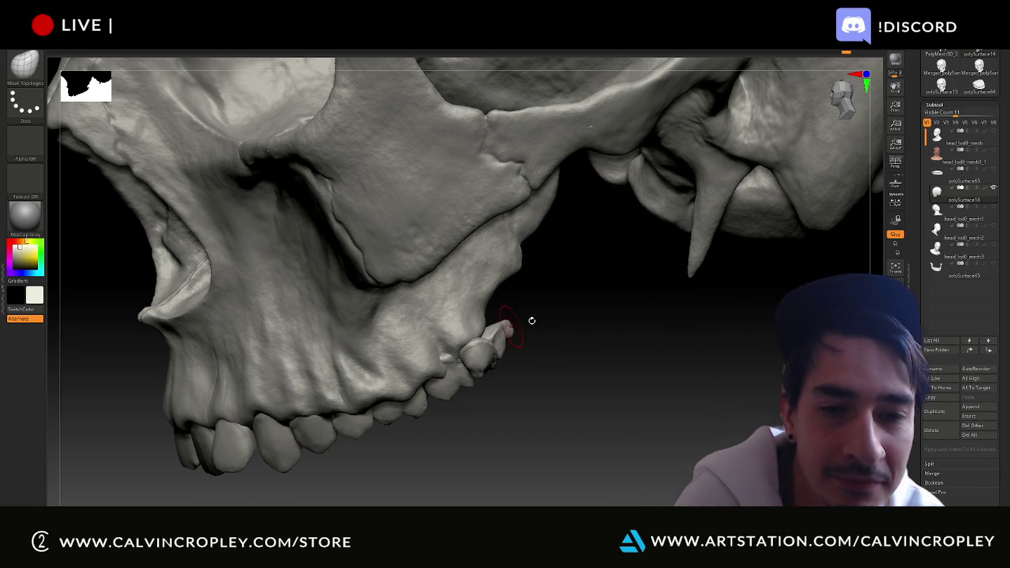
- Orbit beneath the skull to inspect the upper jaw and teeth from below
drag(554, 318, 529, 319)
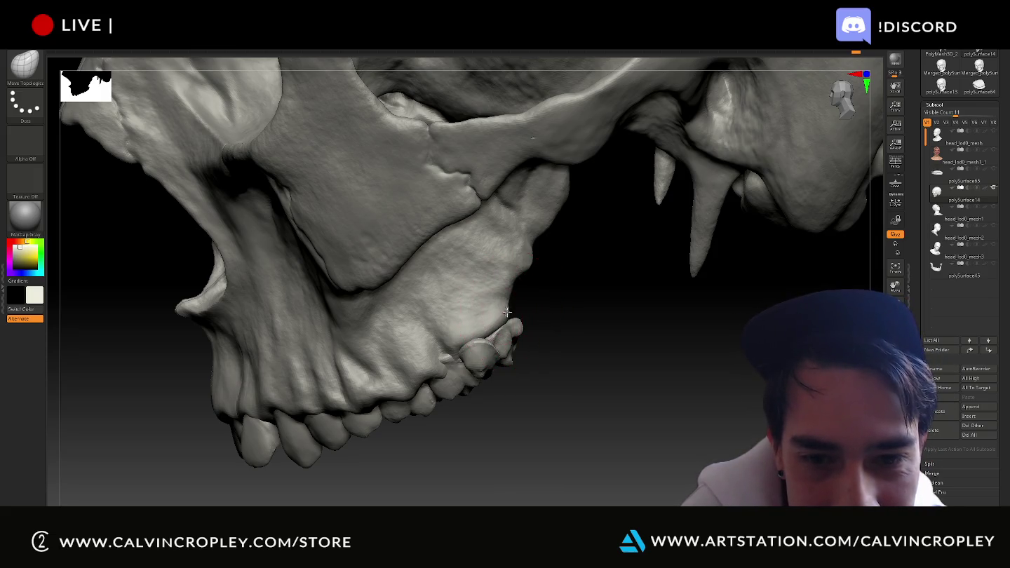
mouse_move(541, 308)
mouse_down()
mouse_move(478, 318)
mouse_move(523, 337)
mouse_up()
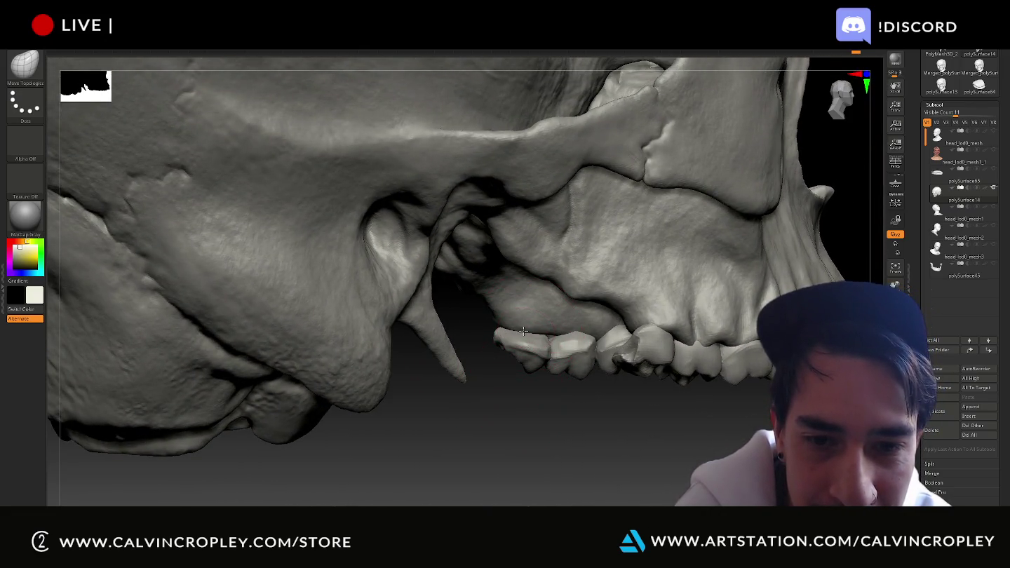
drag(530, 393, 559, 362)
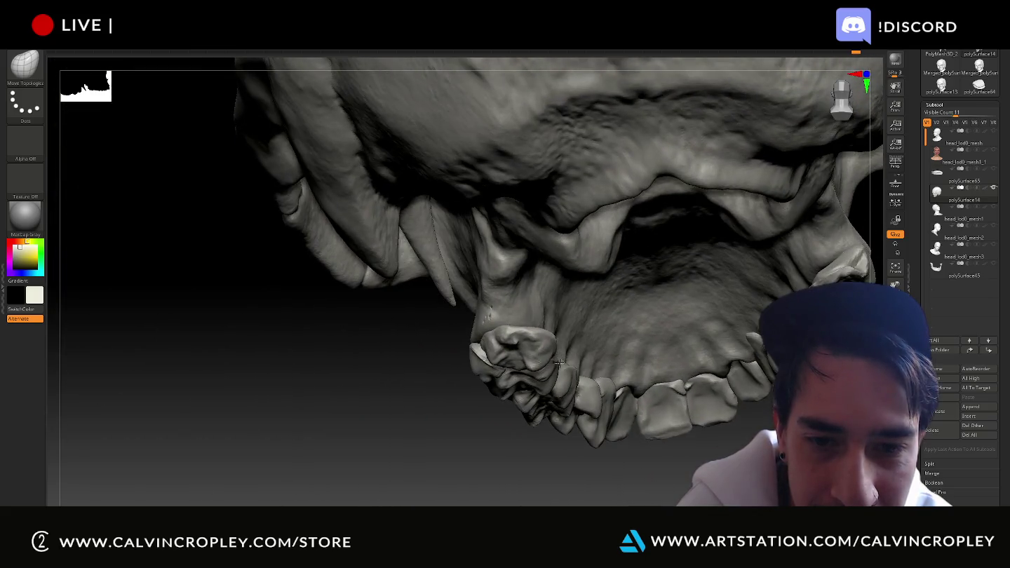
drag(537, 317, 591, 348)
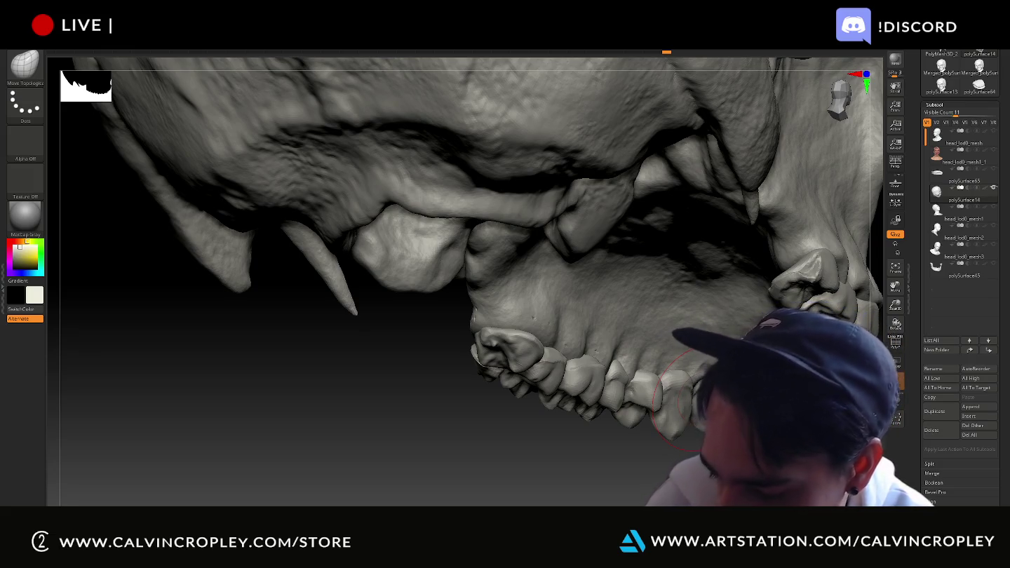
mouse_move(520, 435)
mouse_down()
mouse_move(504, 445)
mouse_move(495, 473)
mouse_move(515, 417)
mouse_up()
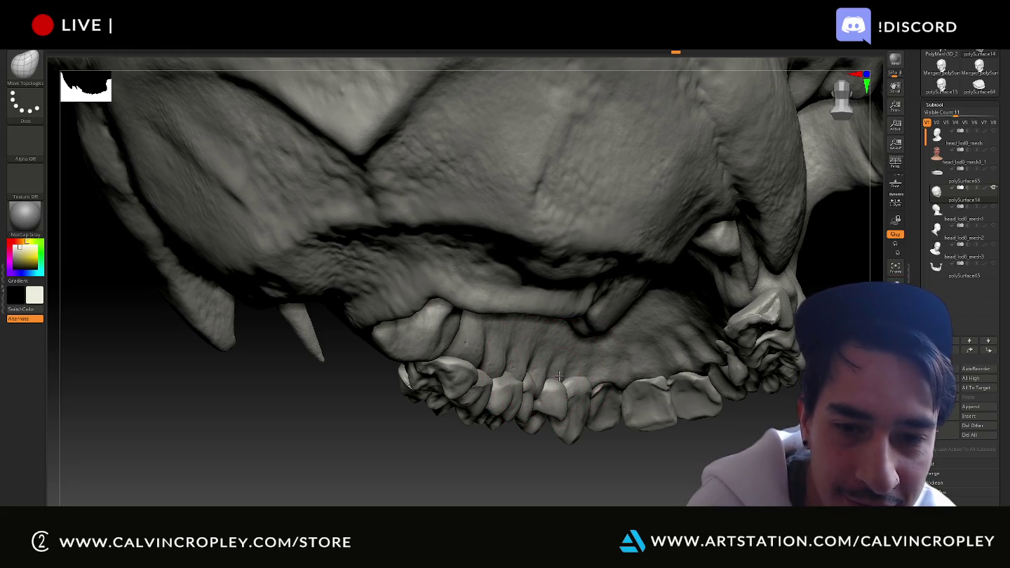
- Tilt the view around the palate to show the full upper tooth row
drag(575, 435, 574, 393)
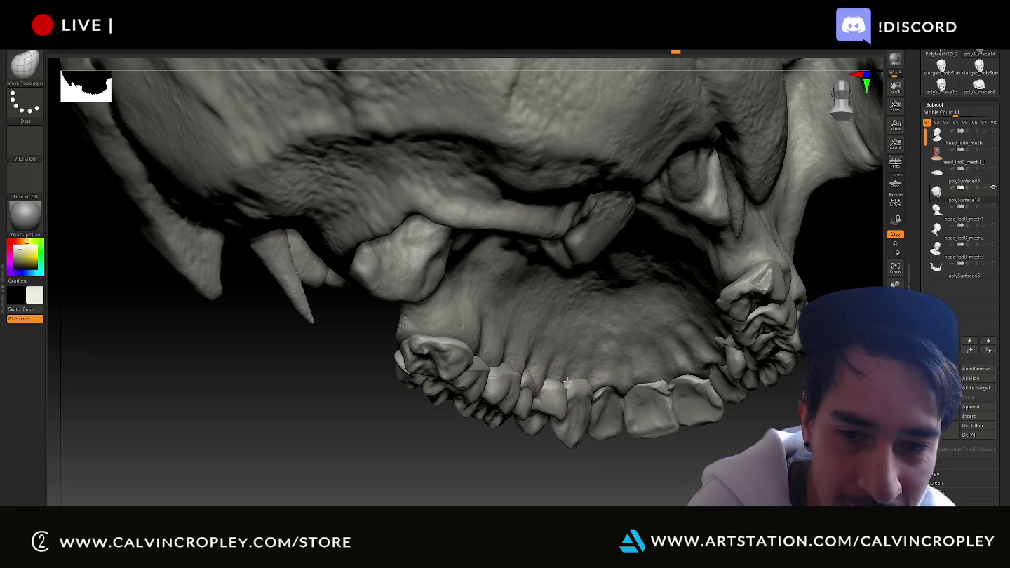
drag(551, 429, 532, 390)
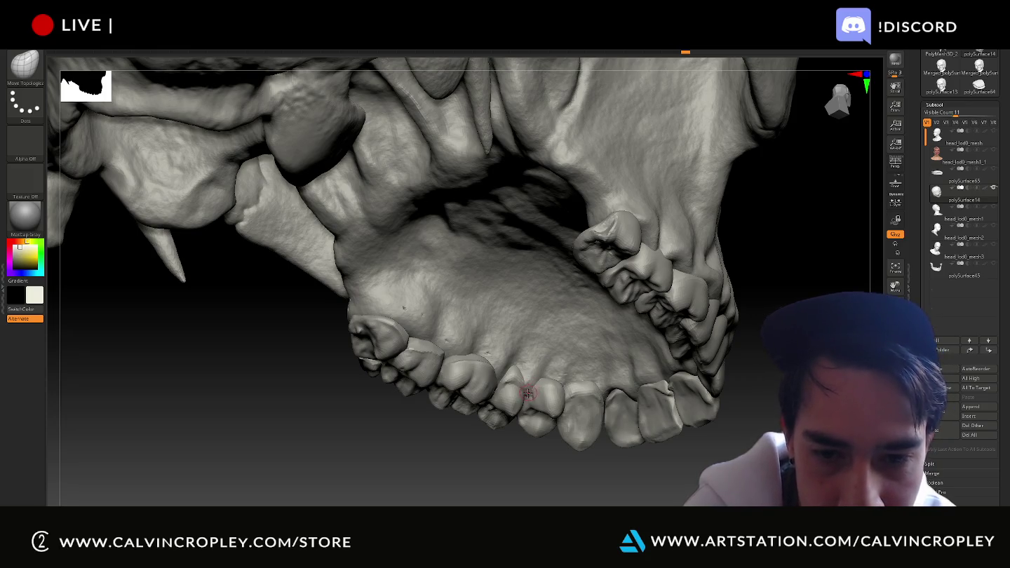
drag(523, 413, 539, 439)
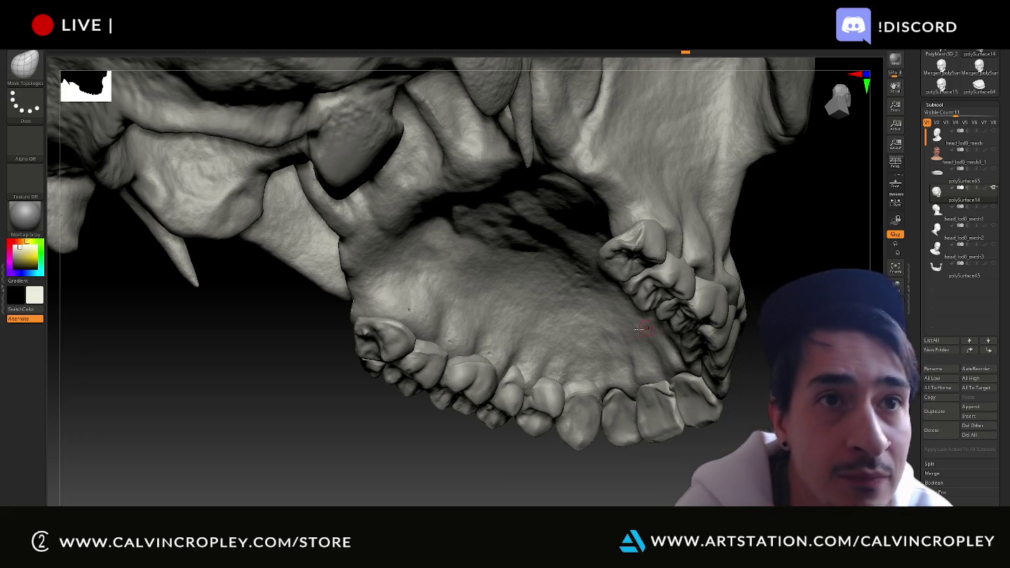
mouse_move(636, 491)
mouse_down()
mouse_move(643, 485)
mouse_move(608, 421)
mouse_up()
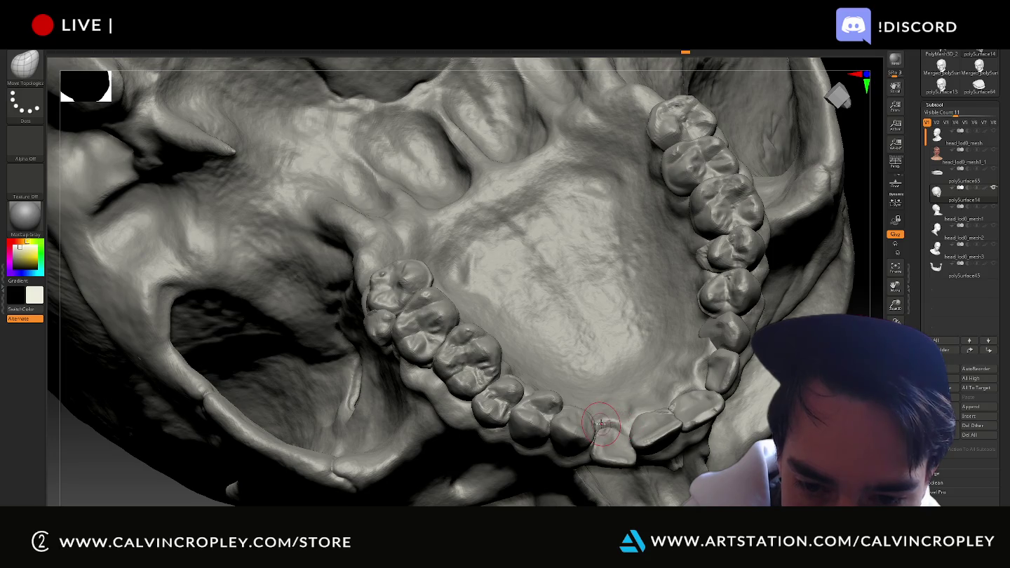
mouse_move(806, 210)
mouse_down()
mouse_move(729, 198)
mouse_move(684, 345)
mouse_up()
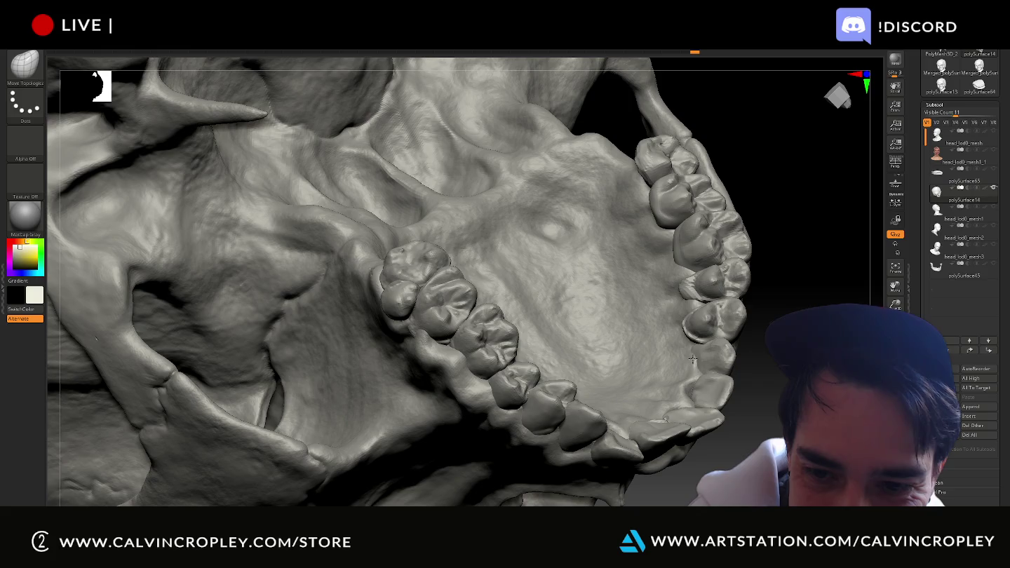
key(ctrl)
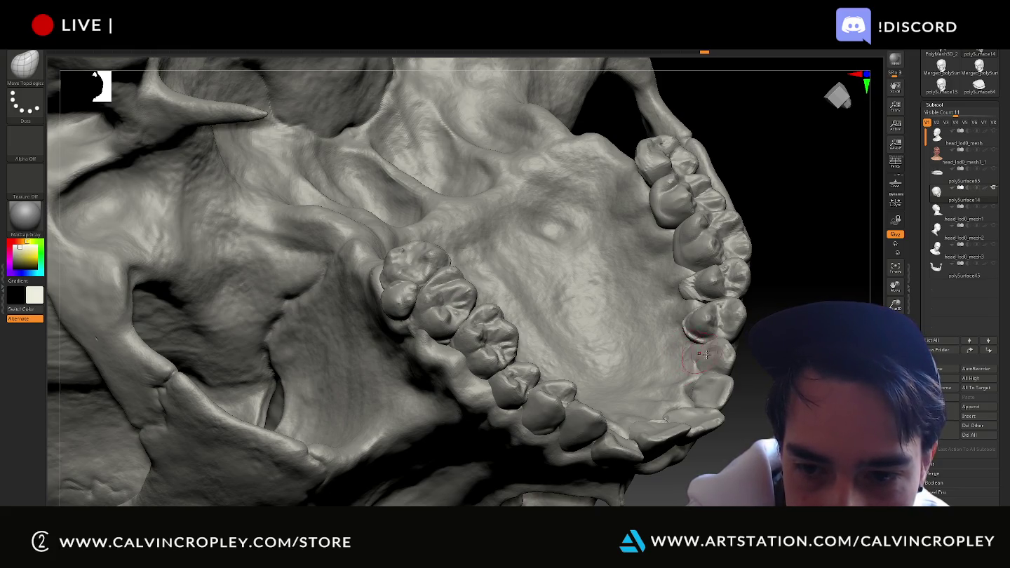
mouse_move(701, 353)
mouse_down()
mouse_move(691, 421)
mouse_move(631, 392)
mouse_move(556, 410)
mouse_up()
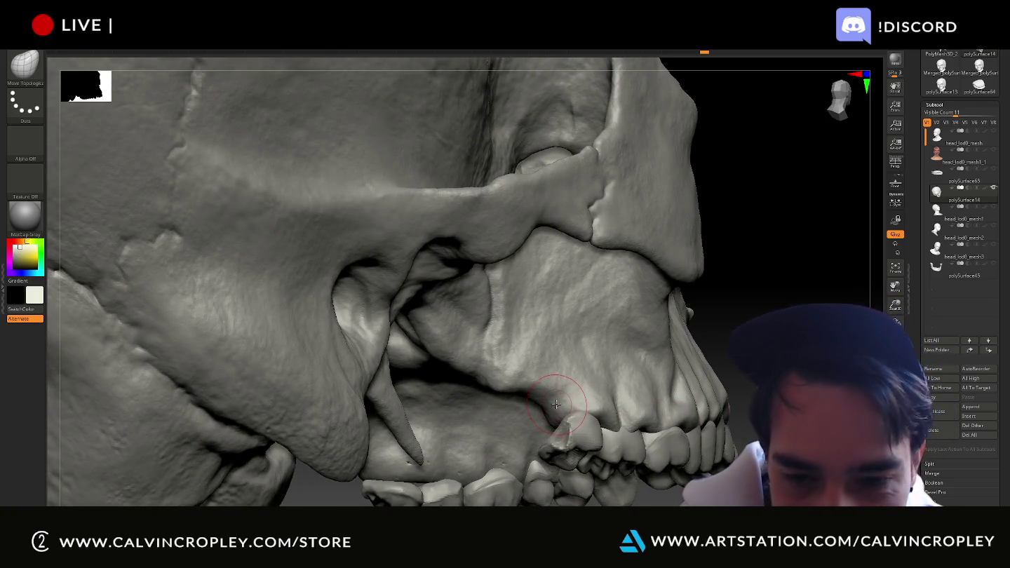
key(])
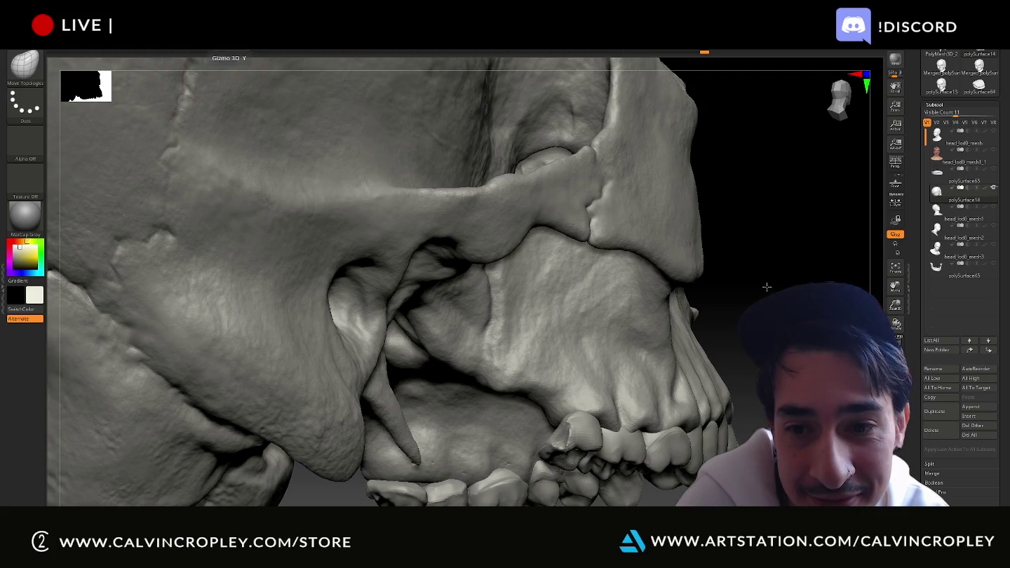
drag(772, 295, 653, 357)
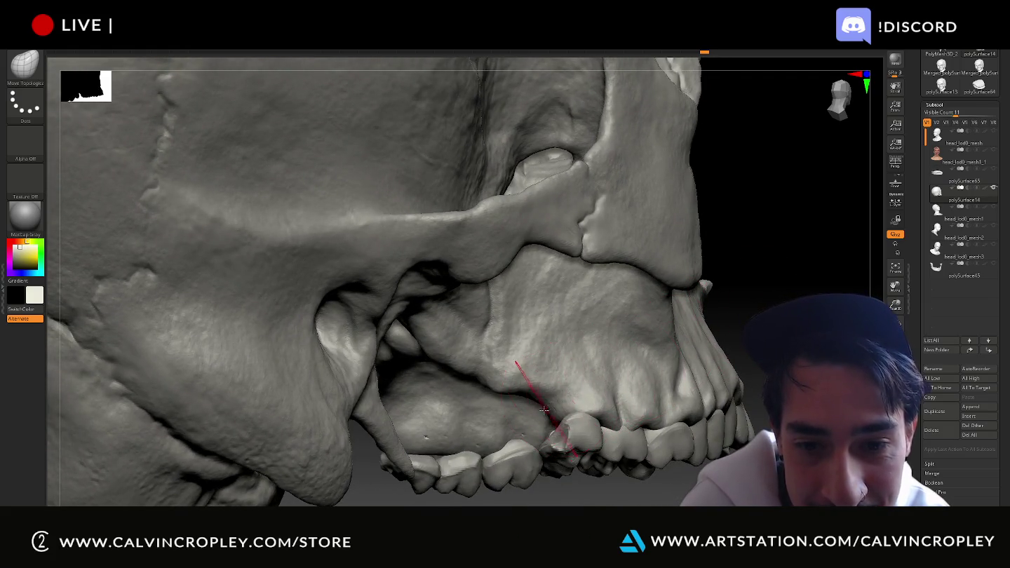
mouse_move(589, 418)
right_down()
mouse_move(614, 420)
mouse_move(747, 328)
right_up()
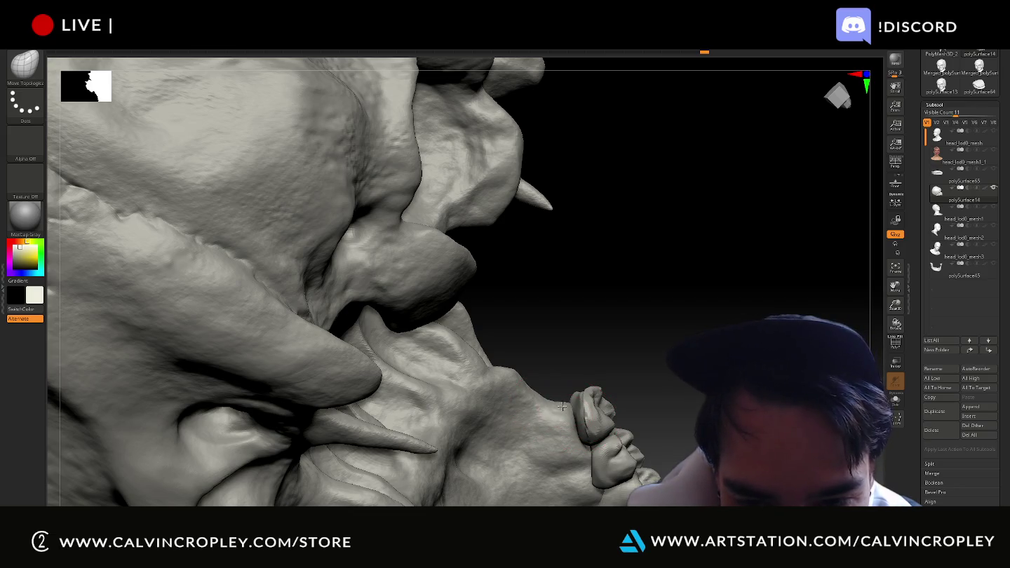
- Orbit from the skull's underside to side views of the jaw and fangs
mouse_move(644, 361)
mouse_down()
mouse_move(605, 486)
mouse_move(617, 484)
mouse_move(582, 449)
mouse_up()
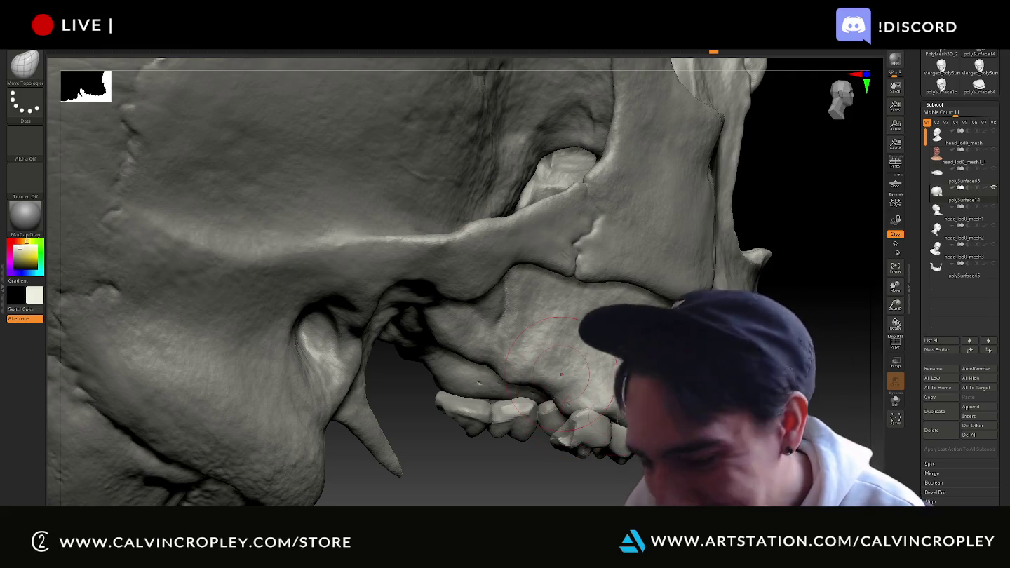
mouse_move(603, 477)
mouse_down()
mouse_move(624, 503)
mouse_move(644, 425)
mouse_up()
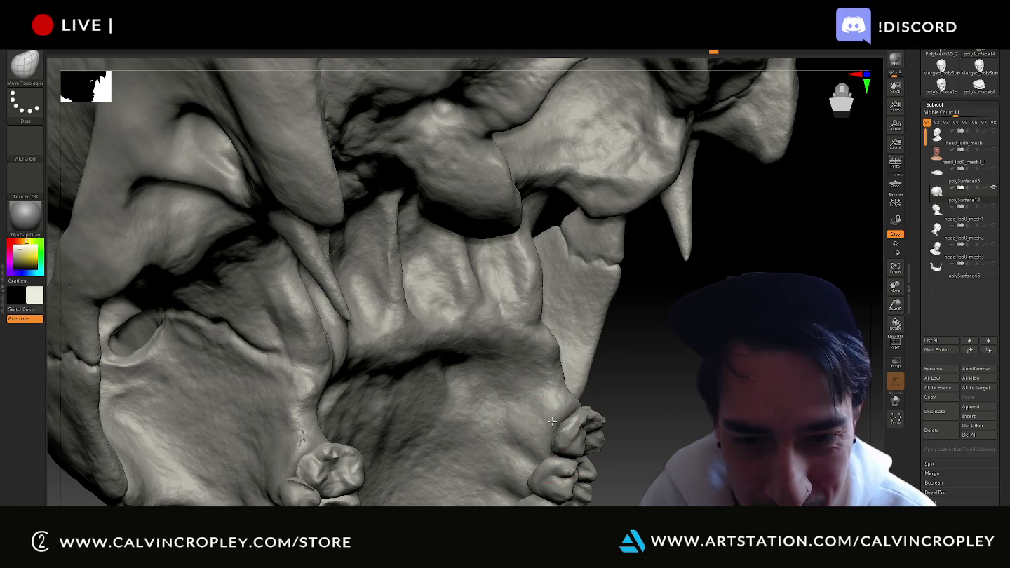
drag(670, 396, 559, 439)
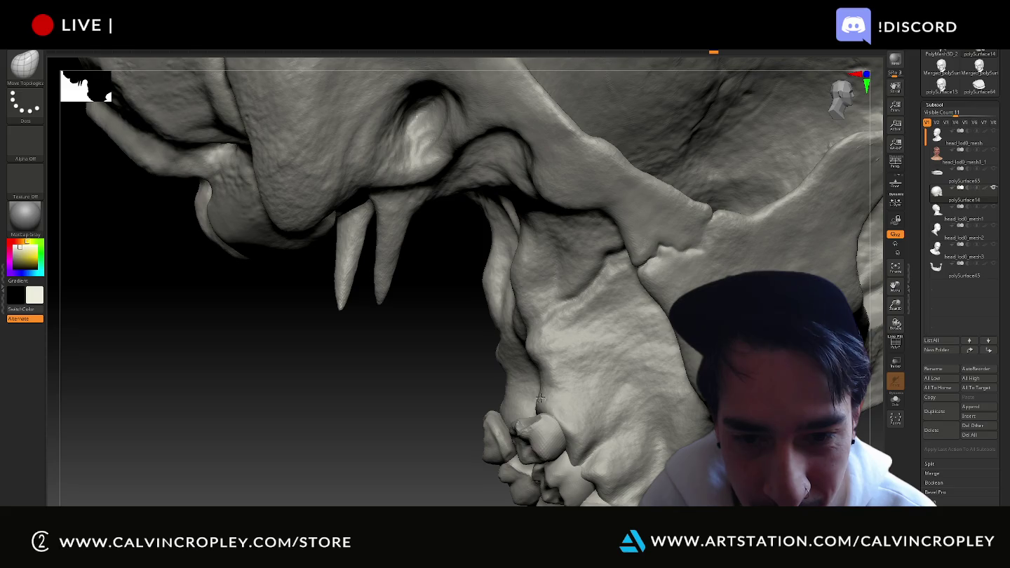
drag(437, 394, 543, 399)
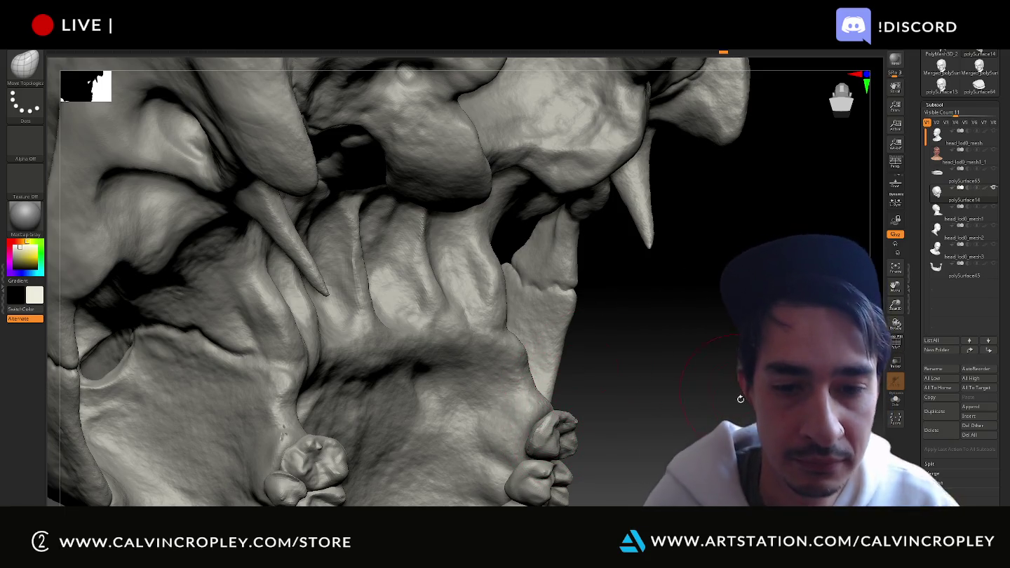
mouse_move(694, 407)
mouse_down()
mouse_move(715, 415)
mouse_move(615, 420)
mouse_move(552, 440)
mouse_up()
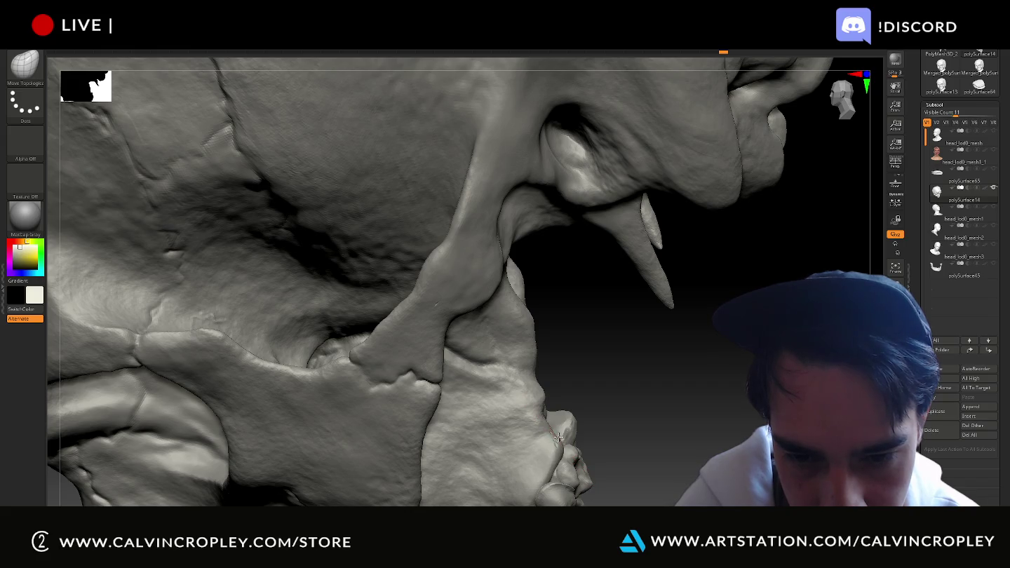
- Check the fangs from lower angles, then drag polySurface14 below polySurface45 in the subtool list
drag(621, 418, 577, 438)
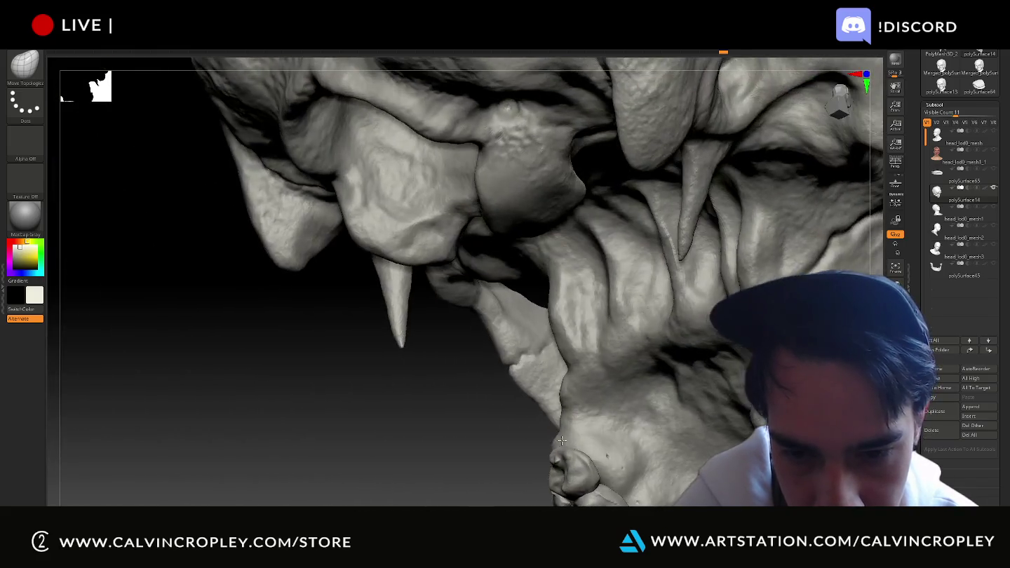
mouse_move(519, 462)
mouse_down()
mouse_move(227, 483)
mouse_move(701, 413)
mouse_move(726, 424)
mouse_up()
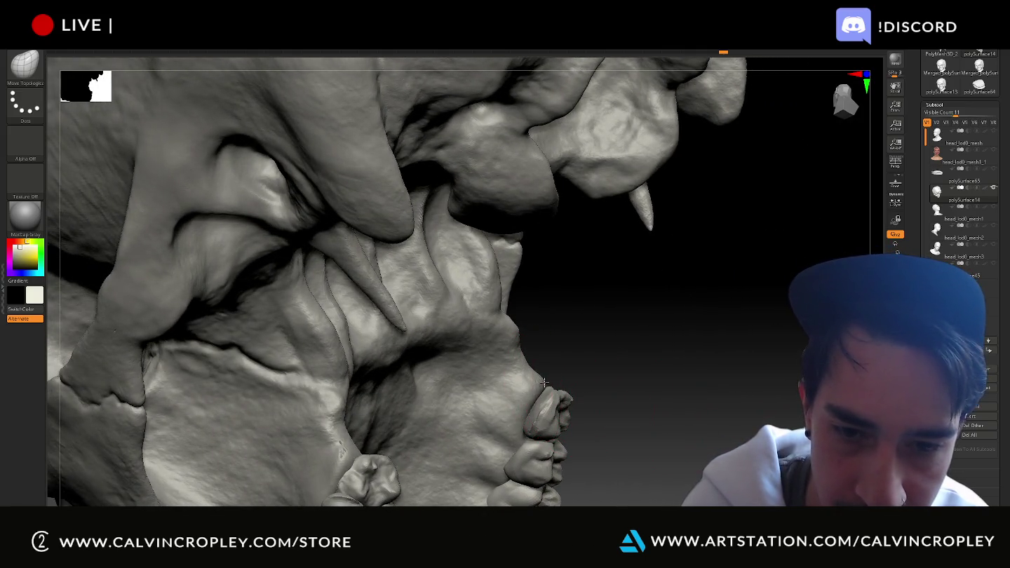
mouse_move(547, 381)
mouse_down()
mouse_move(573, 407)
mouse_move(400, 470)
mouse_move(607, 388)
mouse_move(559, 397)
mouse_up()
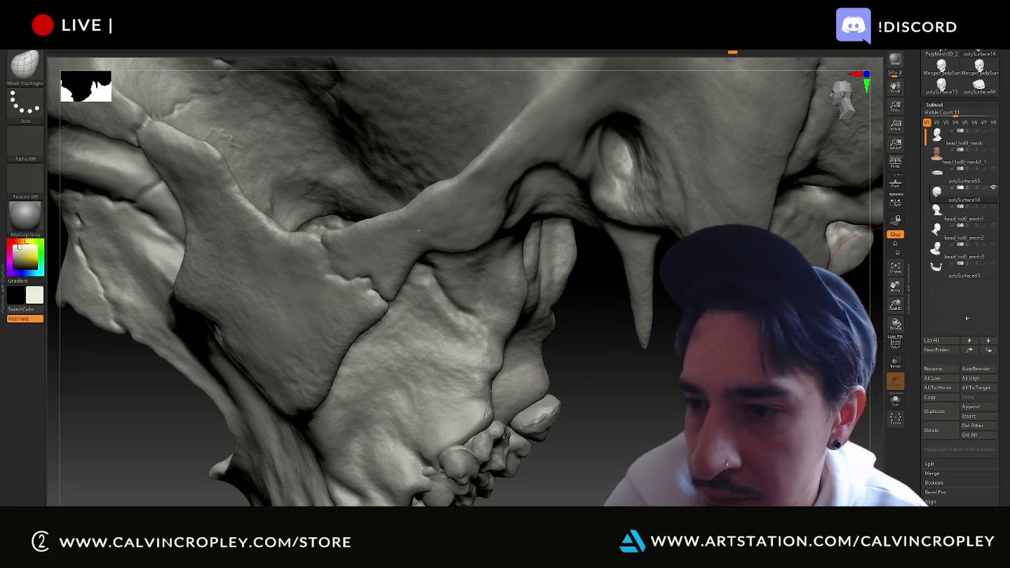
mouse_move(946, 198)
mouse_down()
mouse_move(949, 303)
mouse_move(950, 276)
mouse_up()
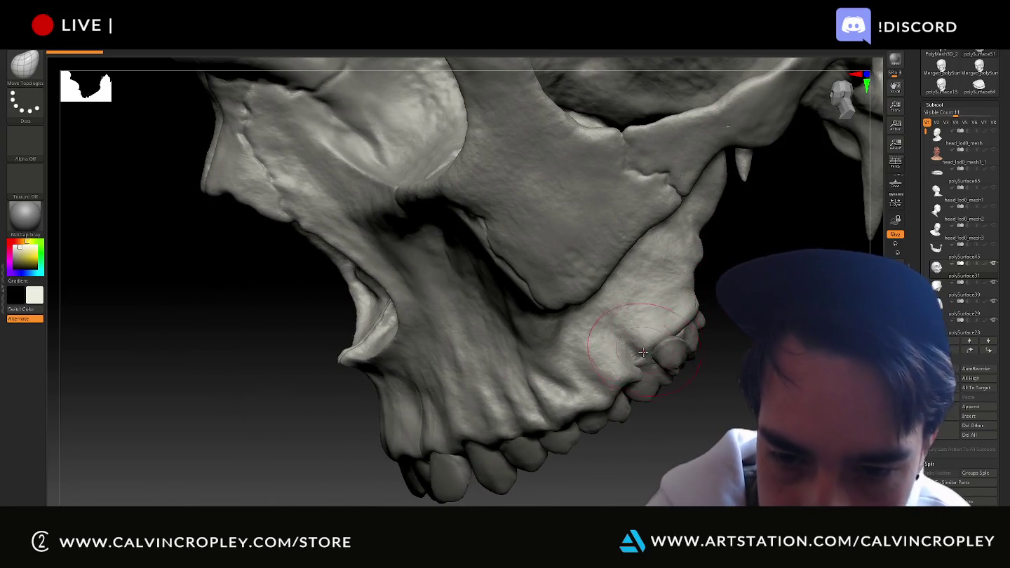
- Halve the brush size and orbit around the upper teeth and palate toward the front teeth
key([)
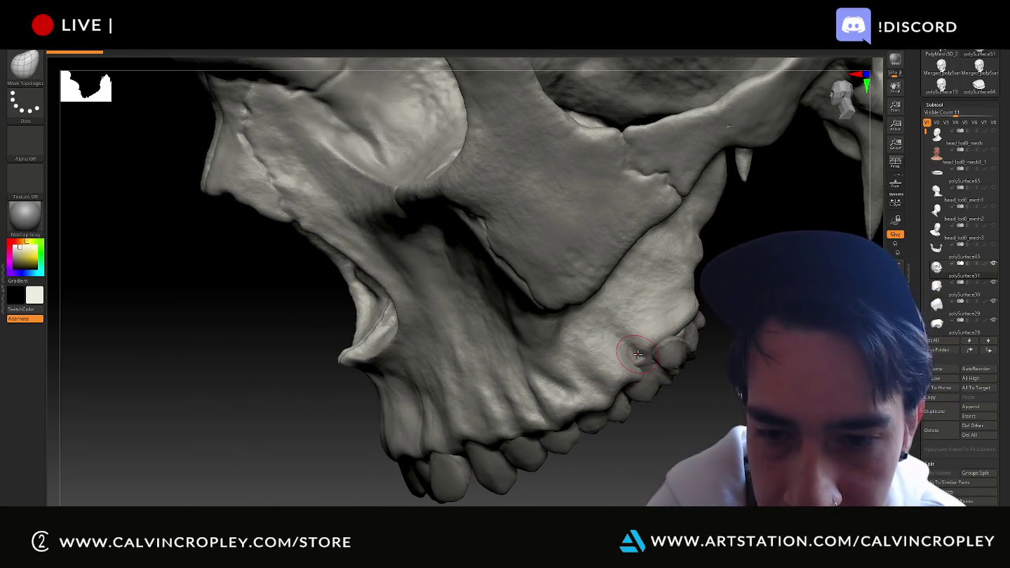
drag(722, 364, 638, 348)
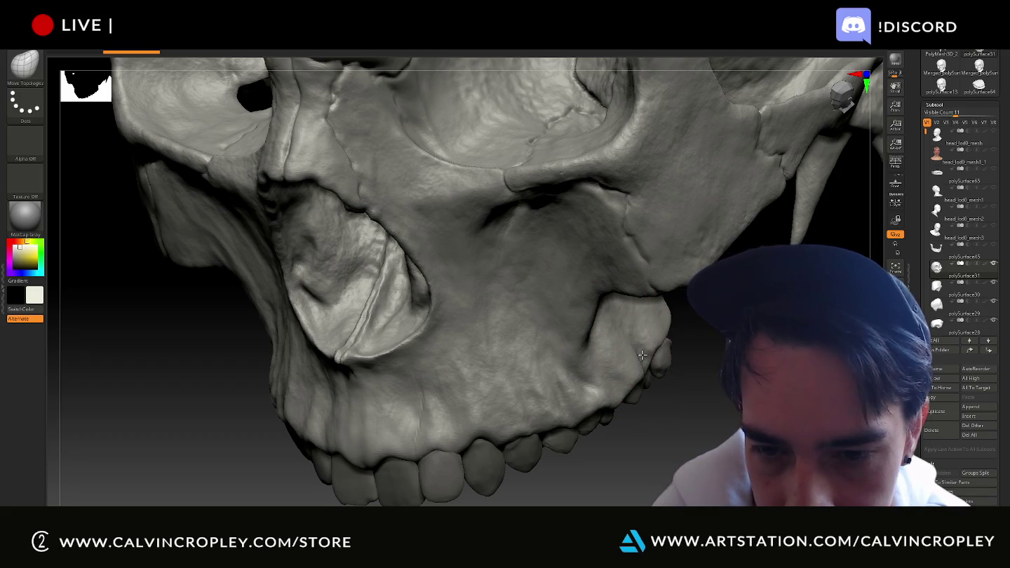
mouse_move(715, 350)
mouse_down()
mouse_move(746, 375)
mouse_move(660, 341)
mouse_move(519, 439)
mouse_move(518, 399)
mouse_move(594, 334)
mouse_up()
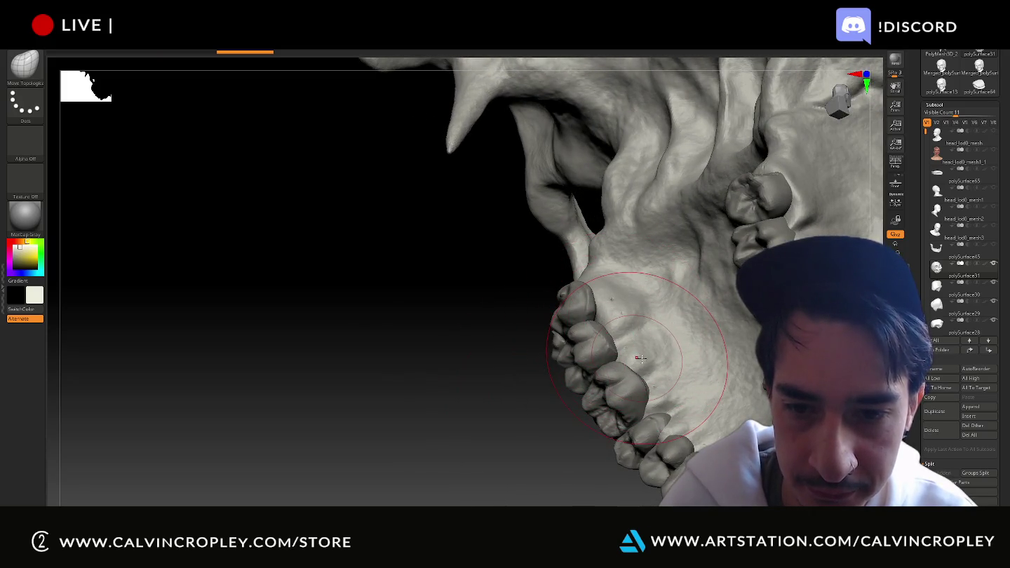
drag(547, 424, 471, 420)
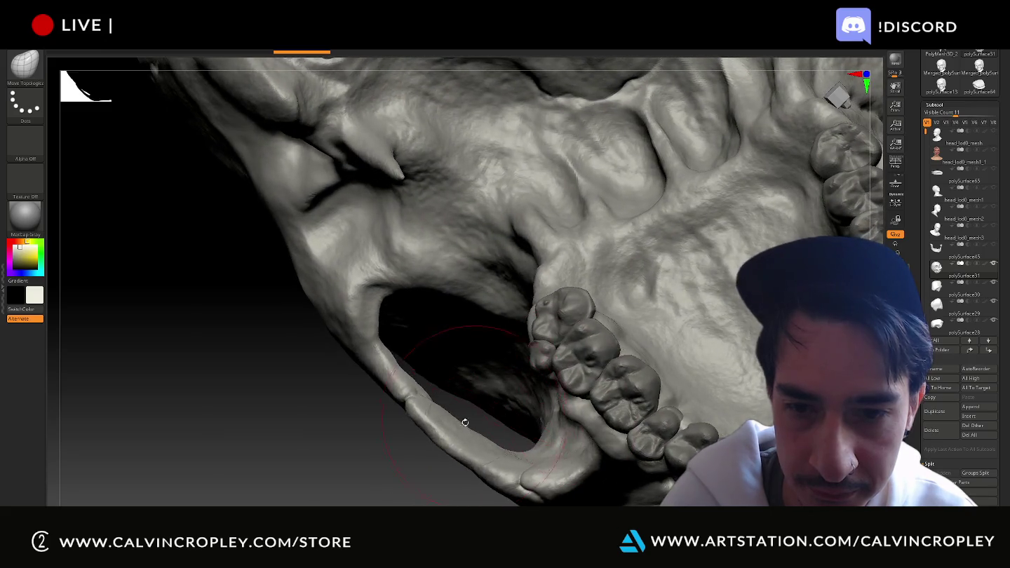
drag(405, 472, 603, 465)
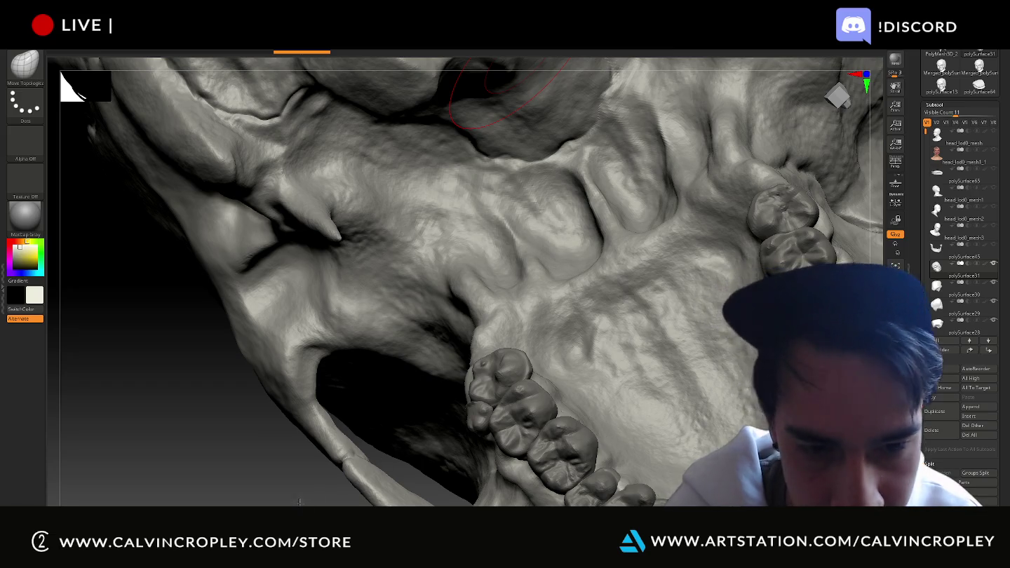
drag(565, 401, 207, 493)
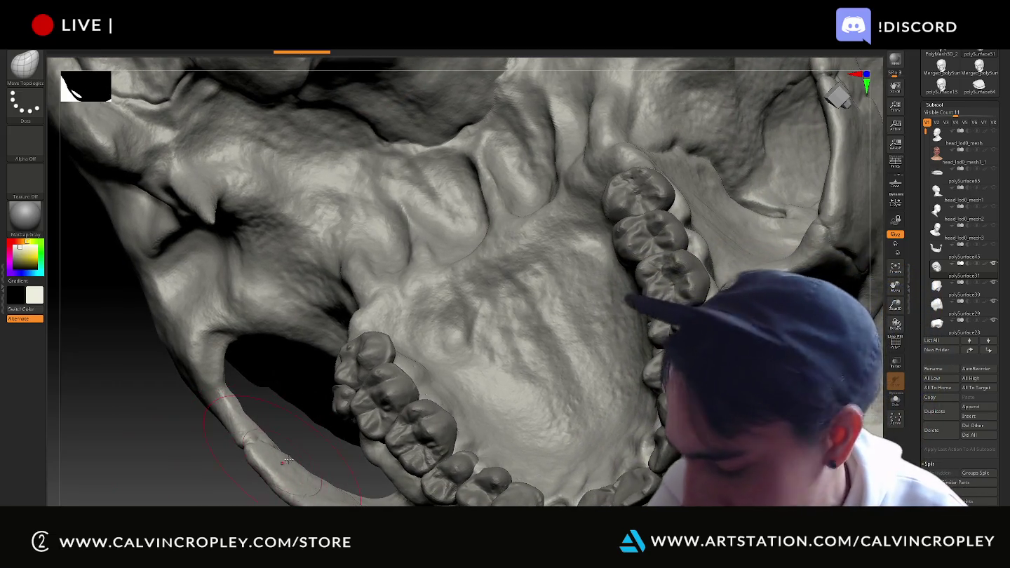
mouse_move(338, 451)
mouse_down()
mouse_move(331, 464)
mouse_move(363, 494)
mouse_move(297, 442)
mouse_move(330, 483)
mouse_up()
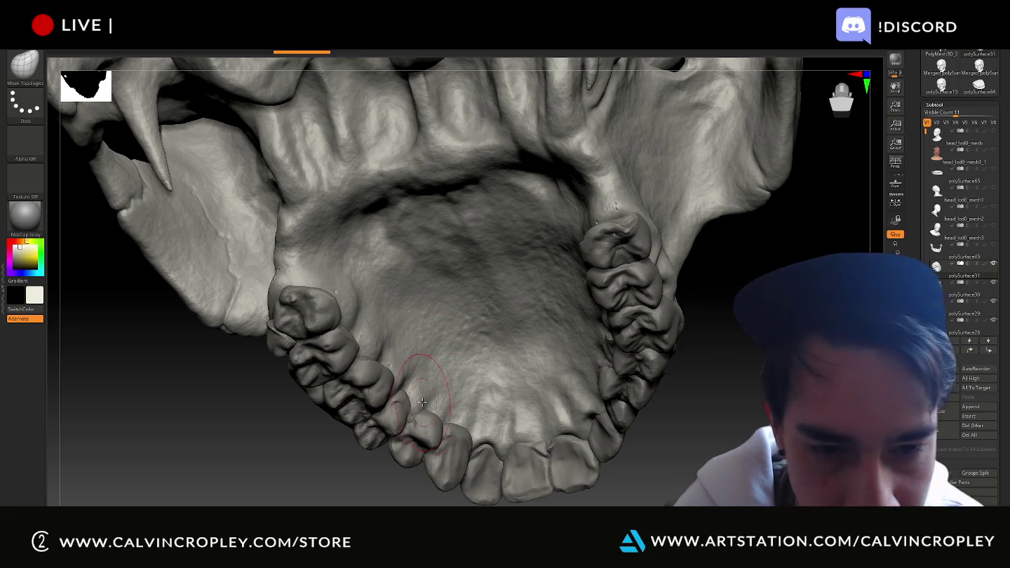
key(bracketleft)
key(bracketleft)
key(bracketleft)
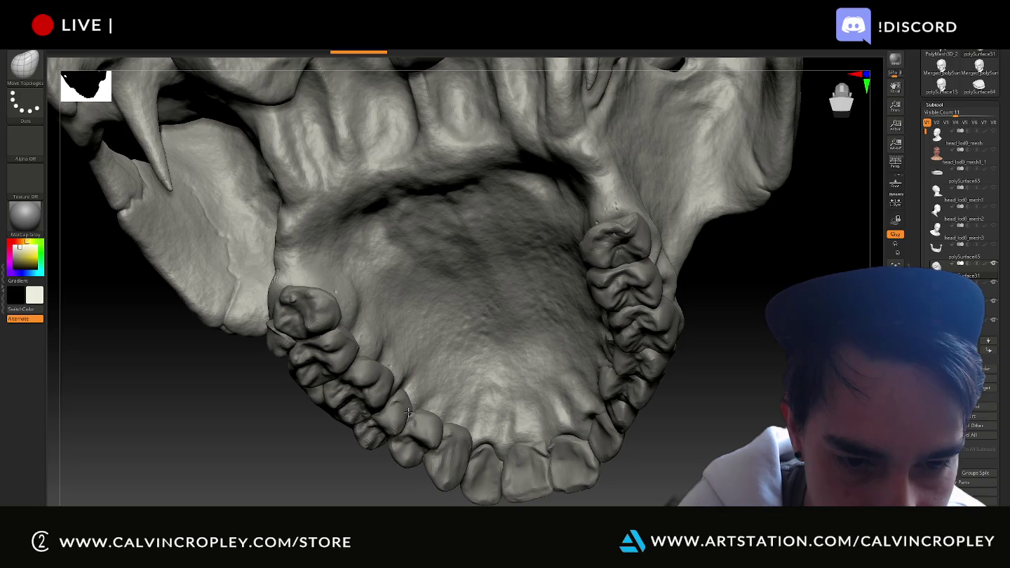
drag(383, 477, 446, 423)
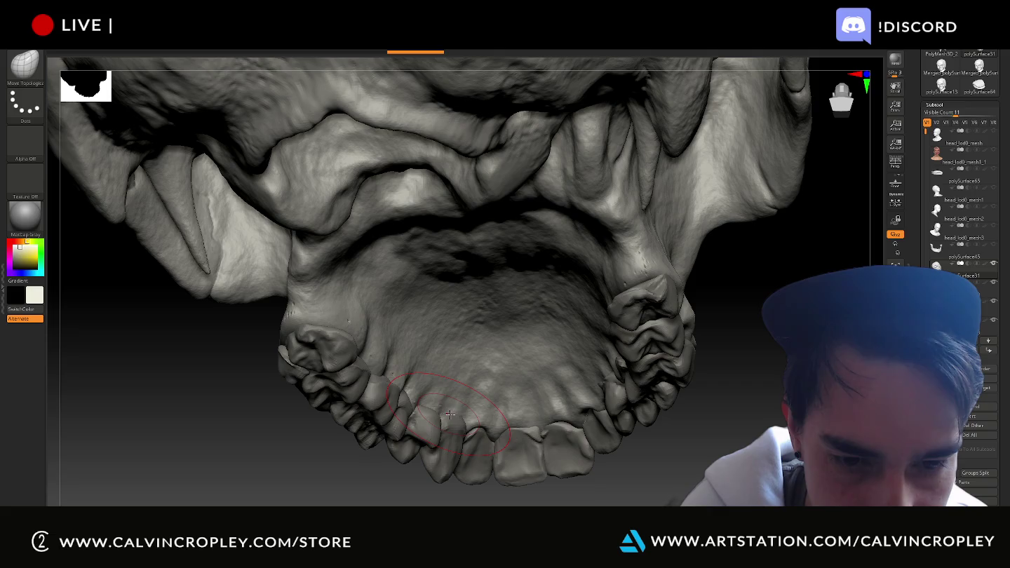
drag(456, 504, 446, 428)
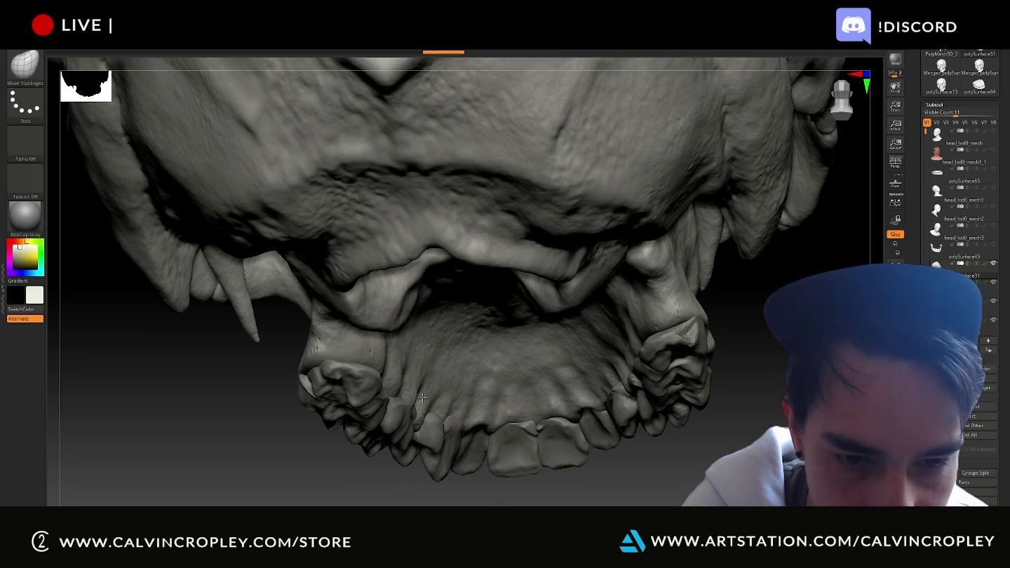
mouse_move(647, 448)
mouse_down()
mouse_move(698, 466)
mouse_move(631, 457)
mouse_up()
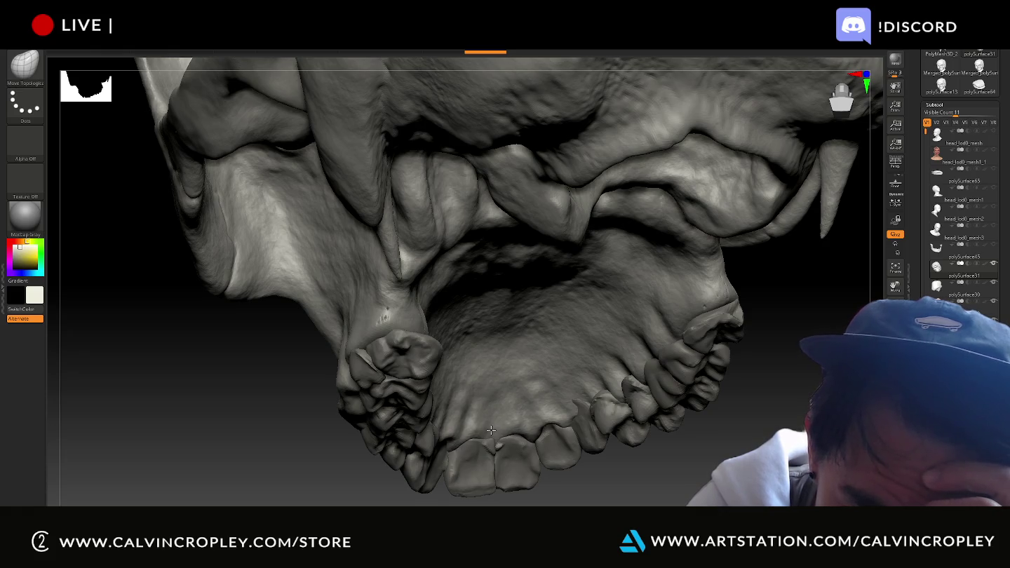
drag(500, 433, 573, 425)
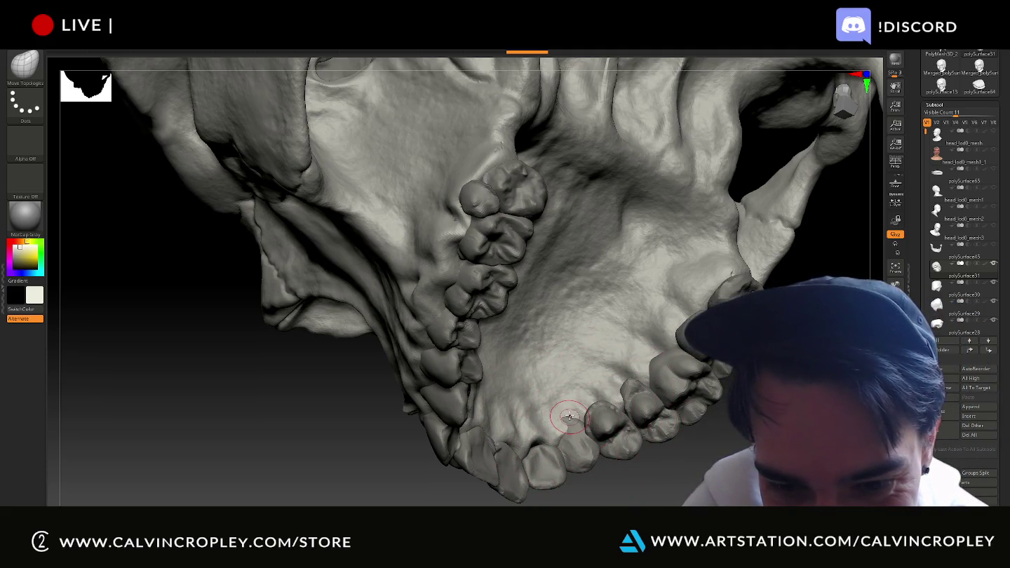
- Sculpt the palate behind the front incisors, then beside the right front teeth
drag(588, 415, 577, 424)
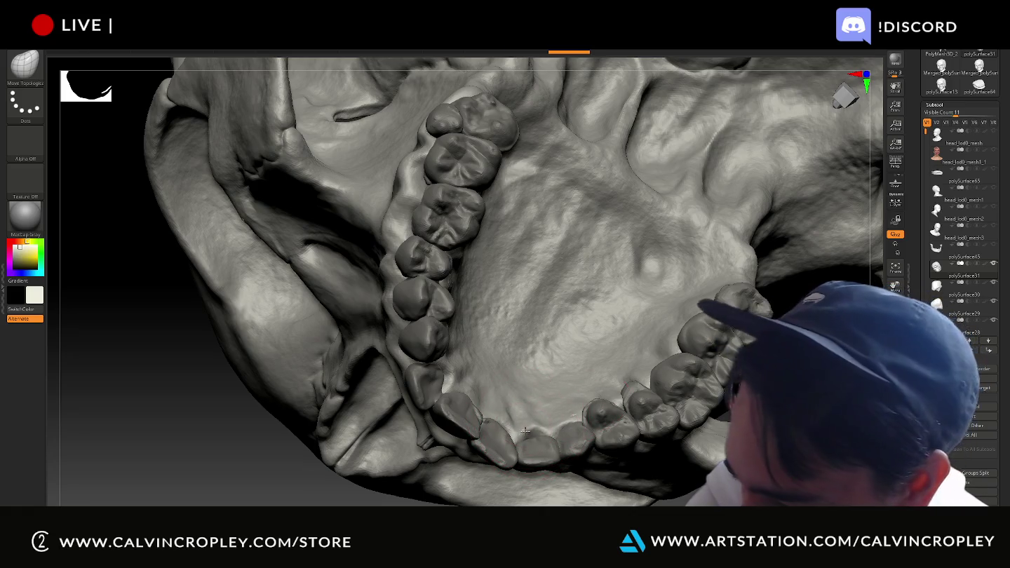
drag(529, 429, 540, 424)
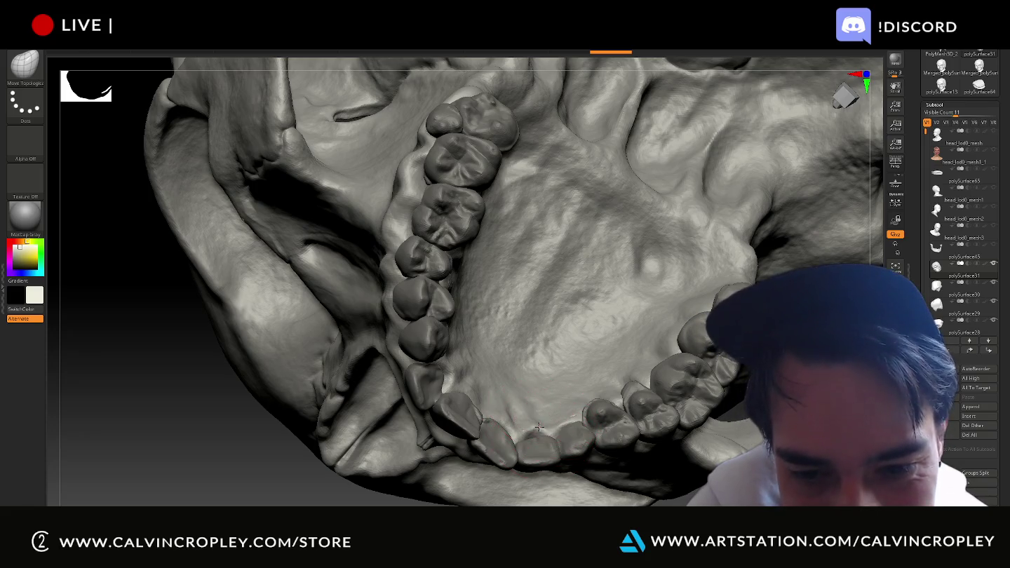
mouse_move(540, 425)
right_down()
mouse_move(505, 393)
mouse_move(583, 397)
right_up()
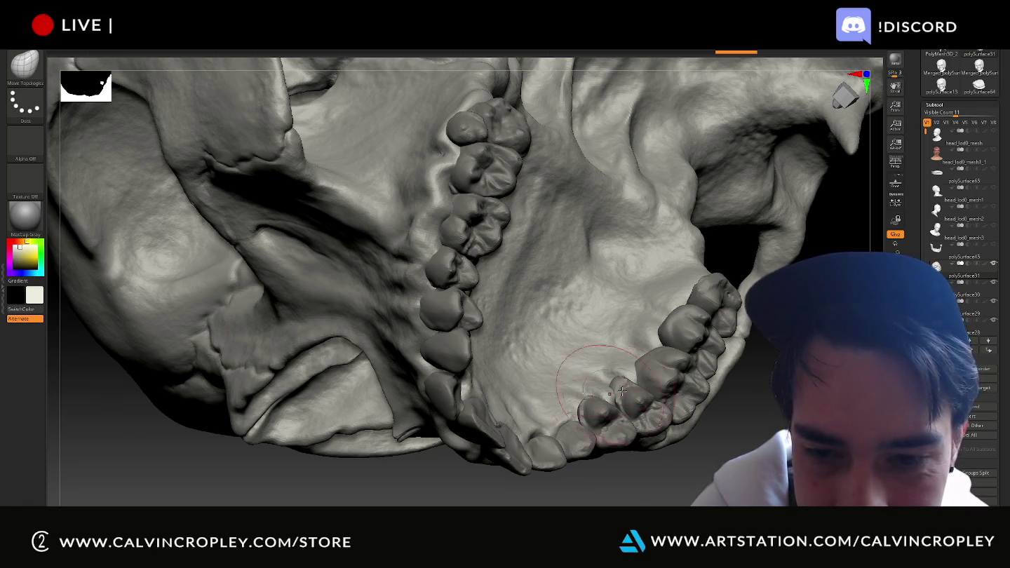
mouse_move(615, 373)
right_down()
mouse_move(684, 407)
mouse_move(710, 457)
mouse_move(673, 421)
right_up()
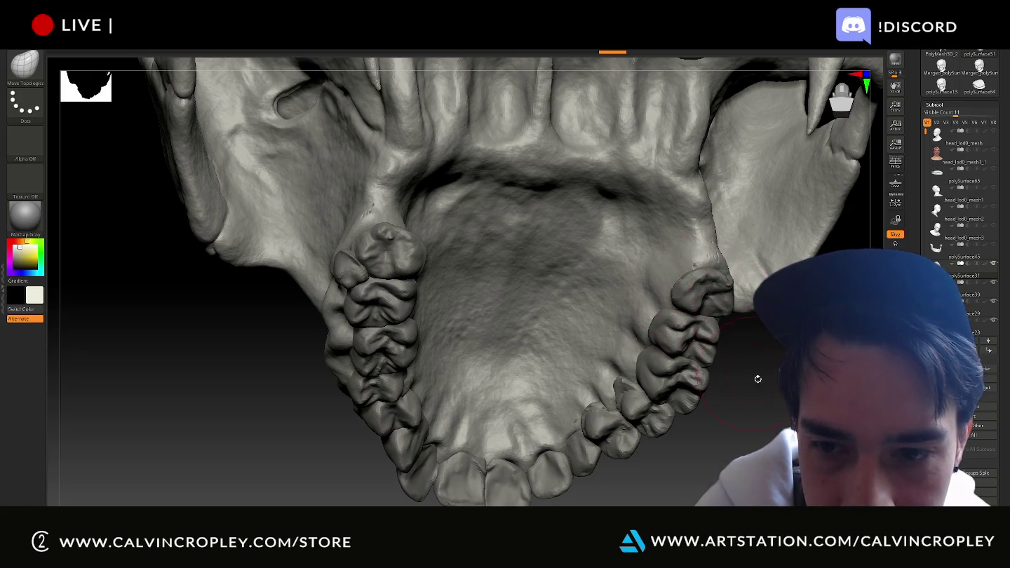
- Inspect the incisors and upper tooth row from oblique, frontal and underside views
right_drag(756, 377, 746, 400)
mouse_move(765, 350)
right_down()
mouse_move(687, 284)
mouse_move(699, 281)
right_up()
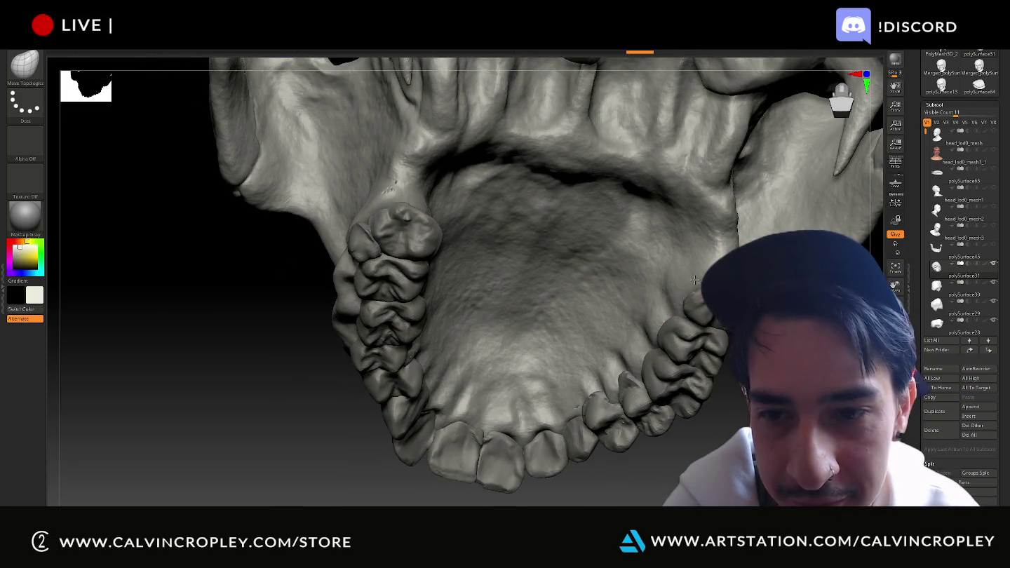
mouse_move(692, 280)
right_down()
mouse_move(694, 335)
mouse_move(672, 315)
mouse_move(676, 337)
right_up()
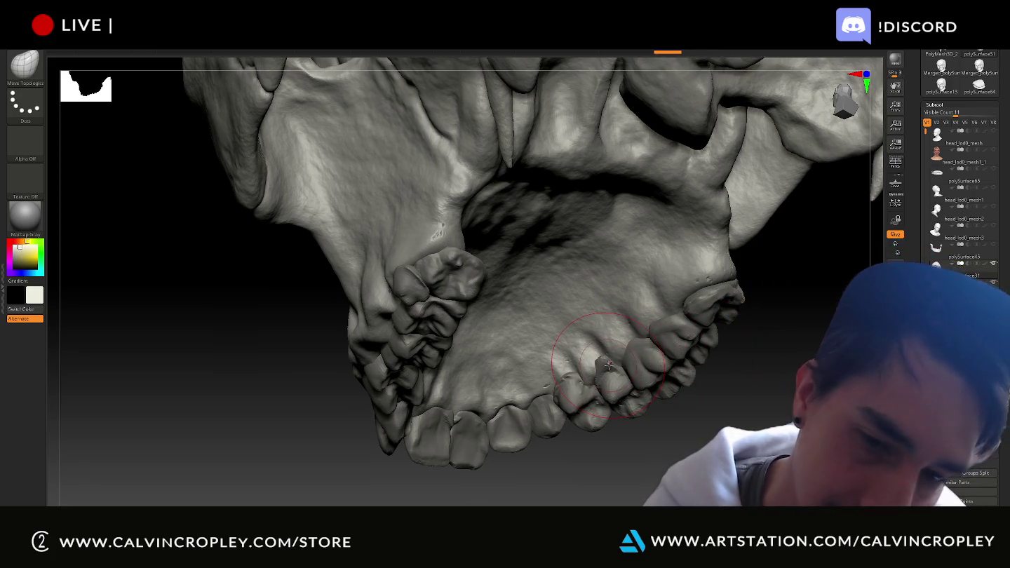
right_drag(606, 356, 616, 379)
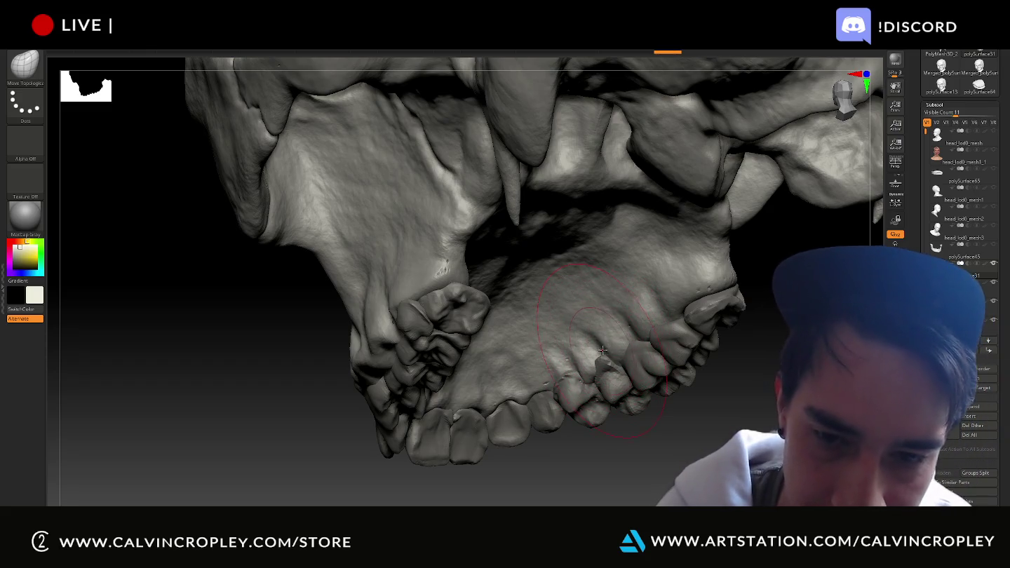
right_drag(601, 350, 603, 365)
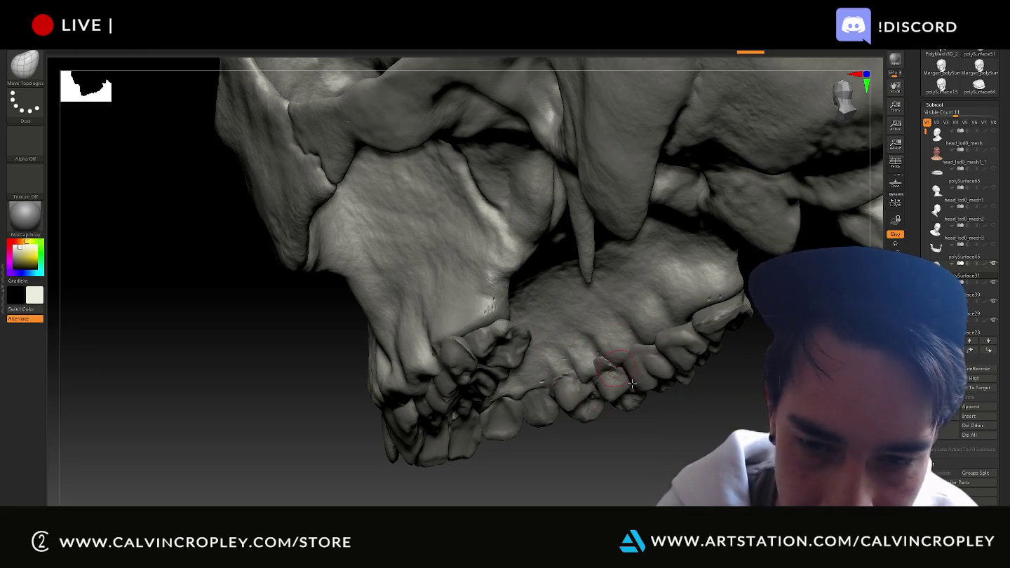
right_drag(607, 362, 601, 357)
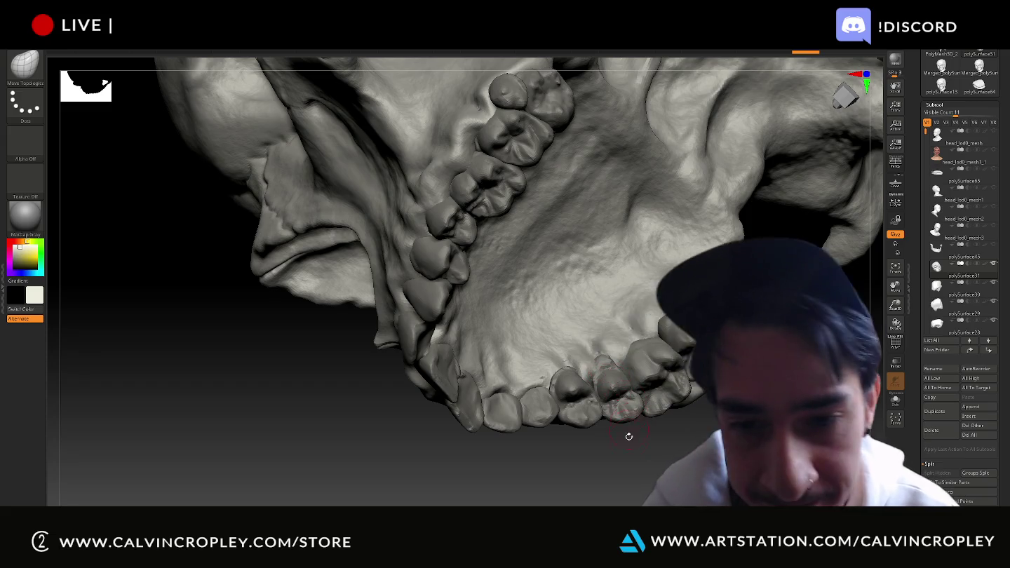
- Check the upper arch and palate from below and from both sides
drag(610, 456, 628, 463)
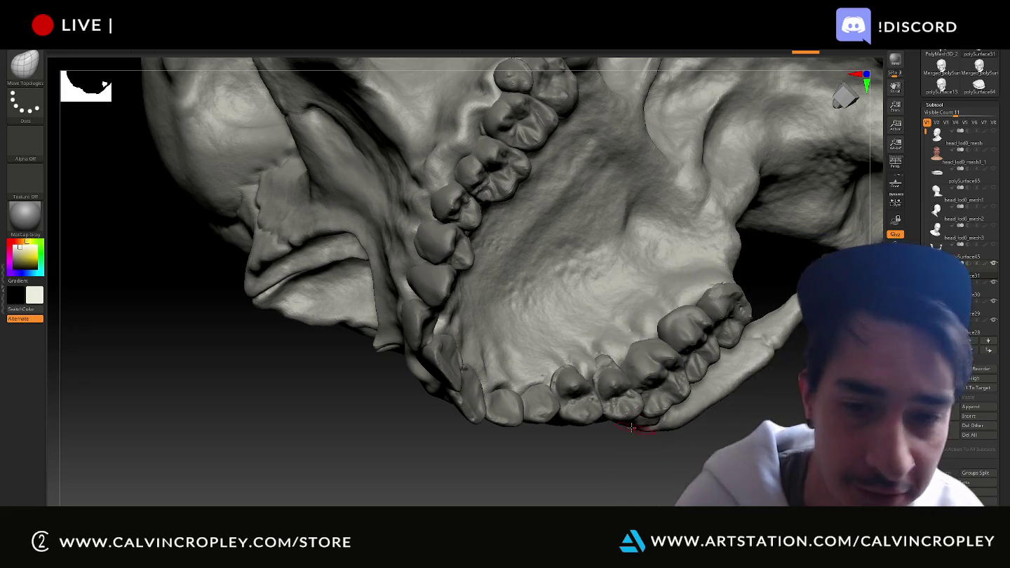
mouse_move(643, 464)
mouse_down()
mouse_move(643, 478)
mouse_move(607, 362)
mouse_up()
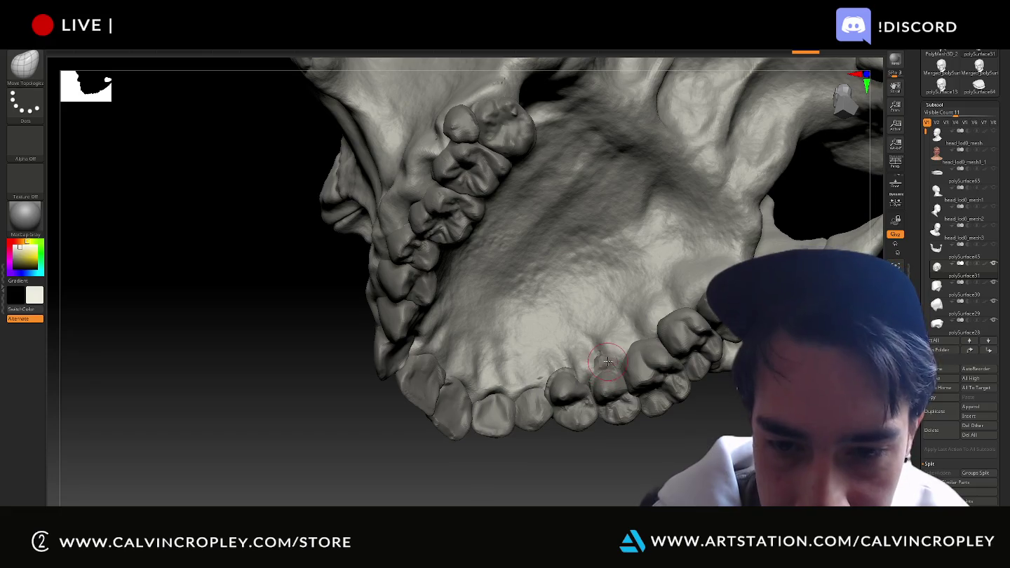
mouse_move(609, 477)
mouse_down()
mouse_move(622, 466)
mouse_move(562, 376)
mouse_up()
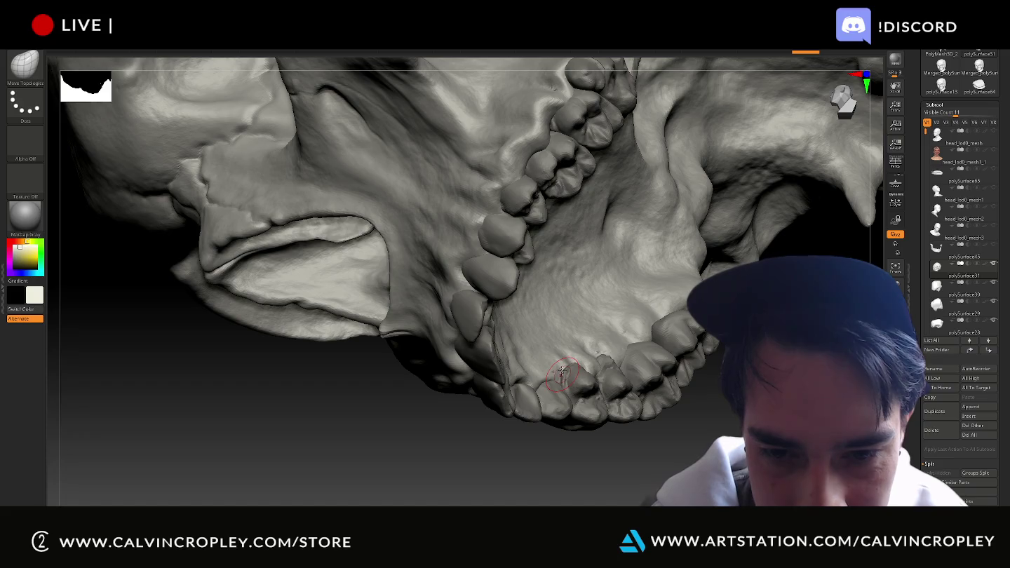
drag(604, 463, 521, 387)
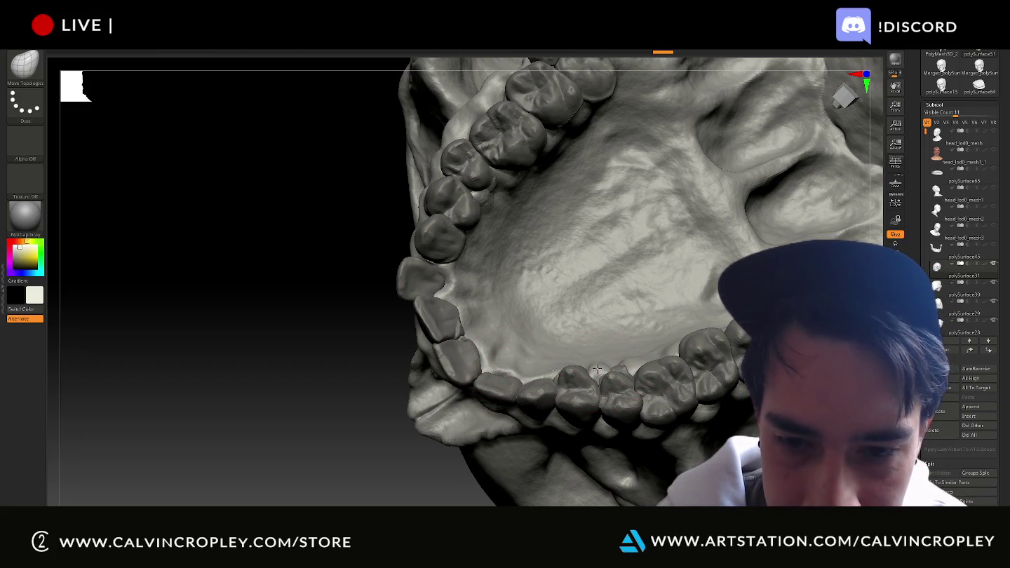
- Examine the left upper molars and adjacent maxilla bone from several angles
mouse_move(435, 426)
mouse_down()
mouse_move(407, 463)
mouse_move(505, 360)
mouse_up()
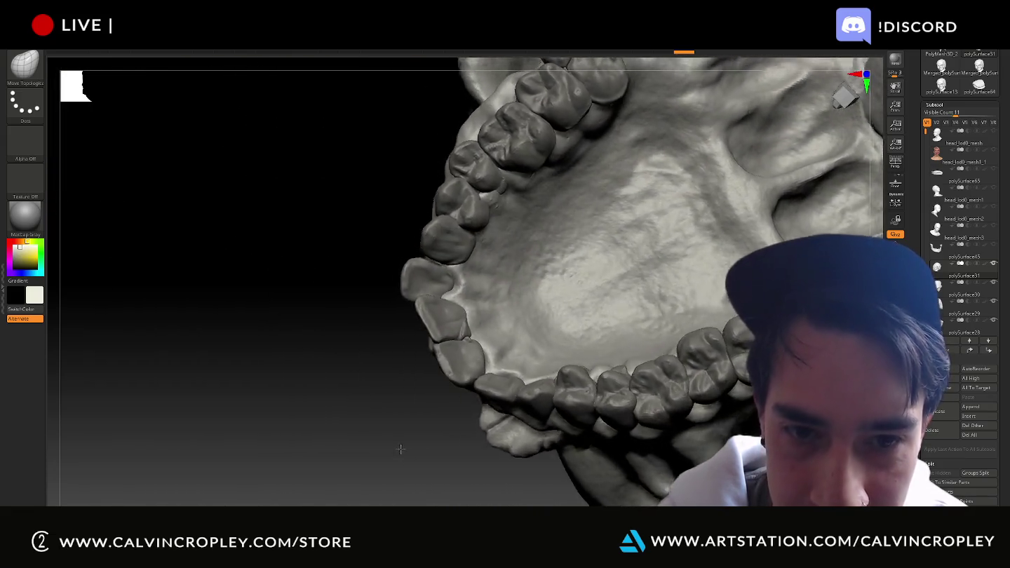
drag(401, 334, 494, 281)
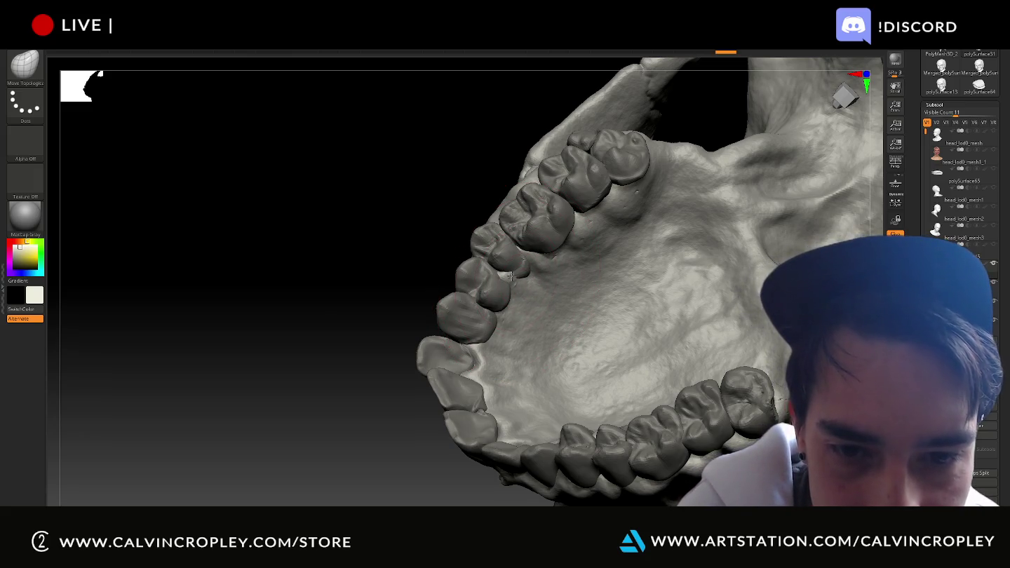
drag(416, 285, 506, 277)
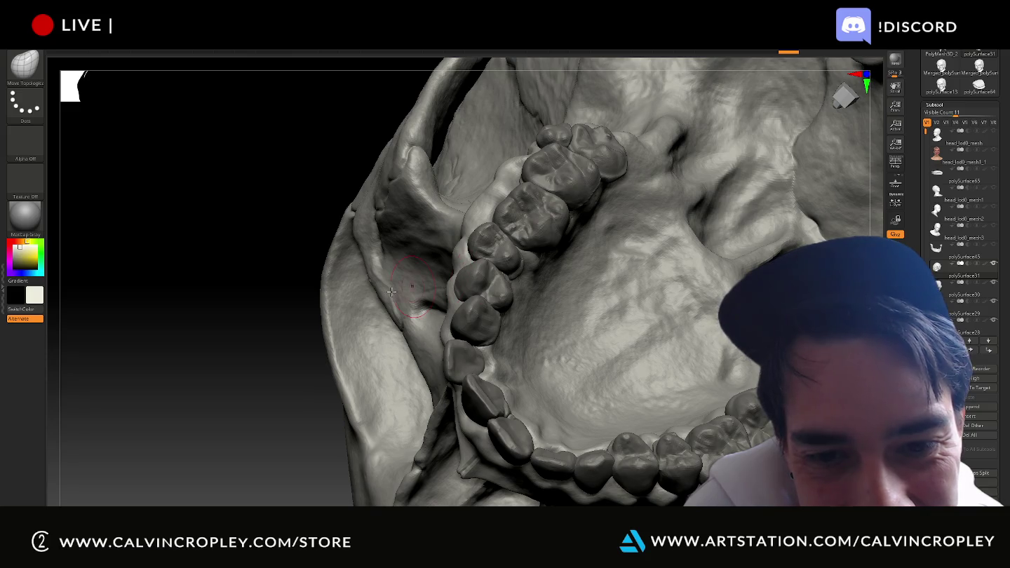
drag(290, 357, 435, 287)
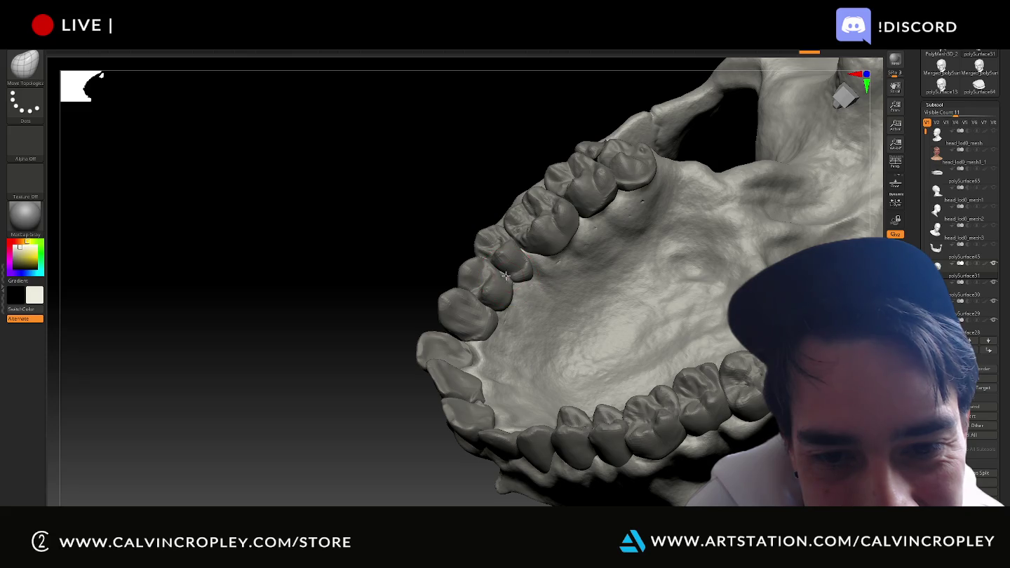
drag(404, 284, 495, 281)
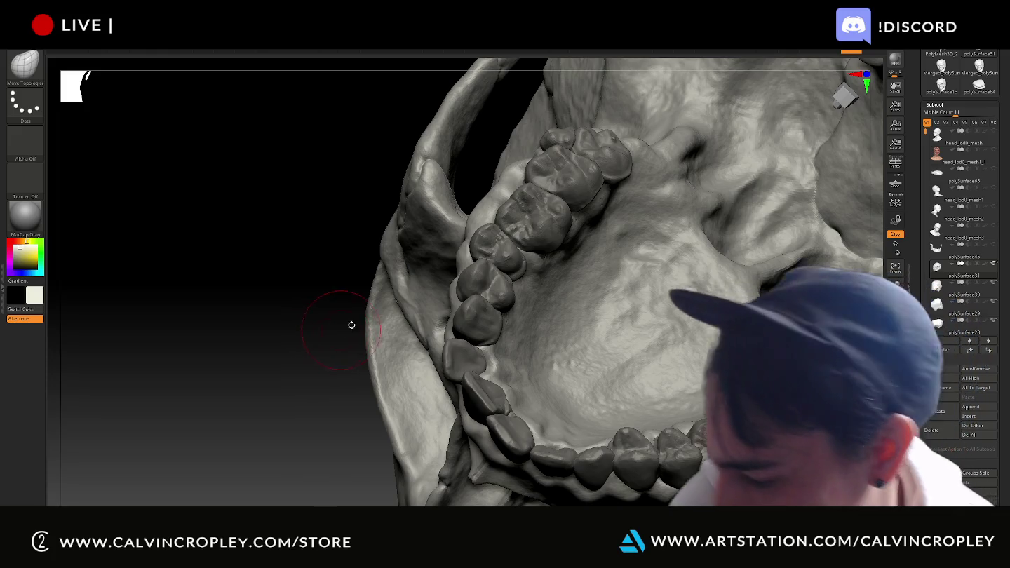
mouse_move(322, 351)
mouse_down()
mouse_move(284, 347)
mouse_move(309, 323)
mouse_up()
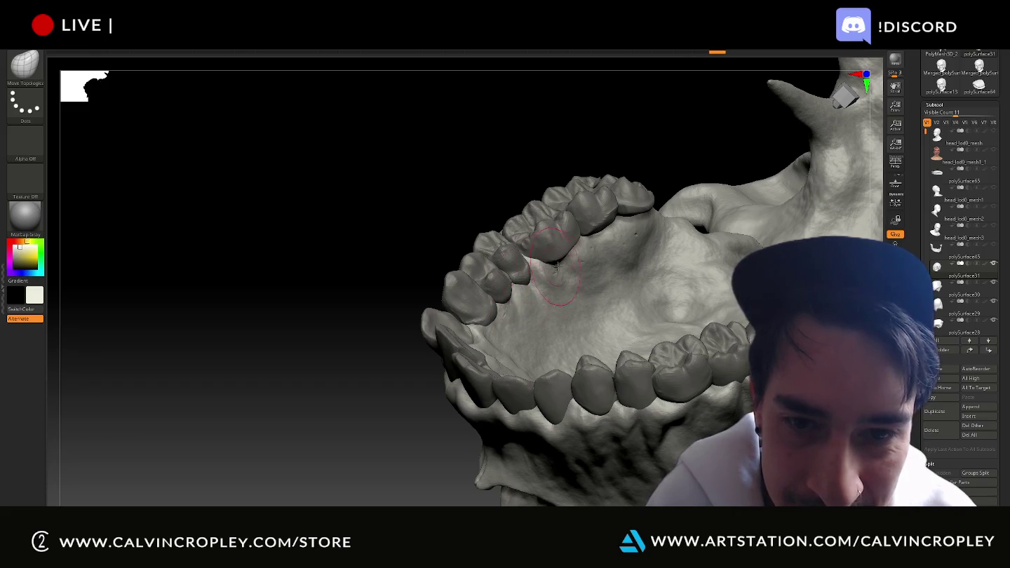
- Nudge the upper front teeth into place and compare both tooth rows from the side
mouse_move(554, 267)
mouse_down()
mouse_move(503, 218)
mouse_move(505, 193)
mouse_move(523, 253)
mouse_up()
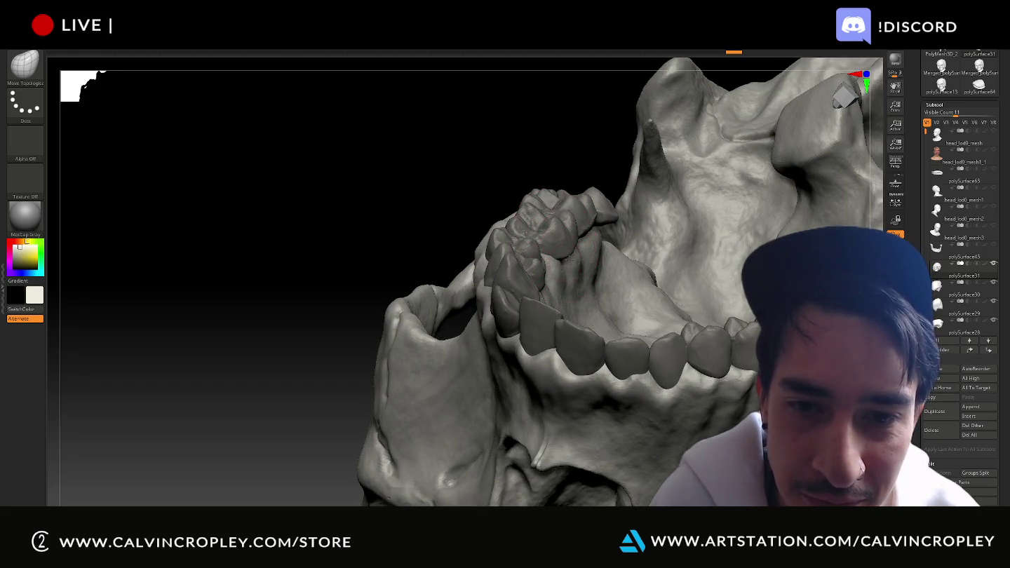
drag(524, 188, 571, 206)
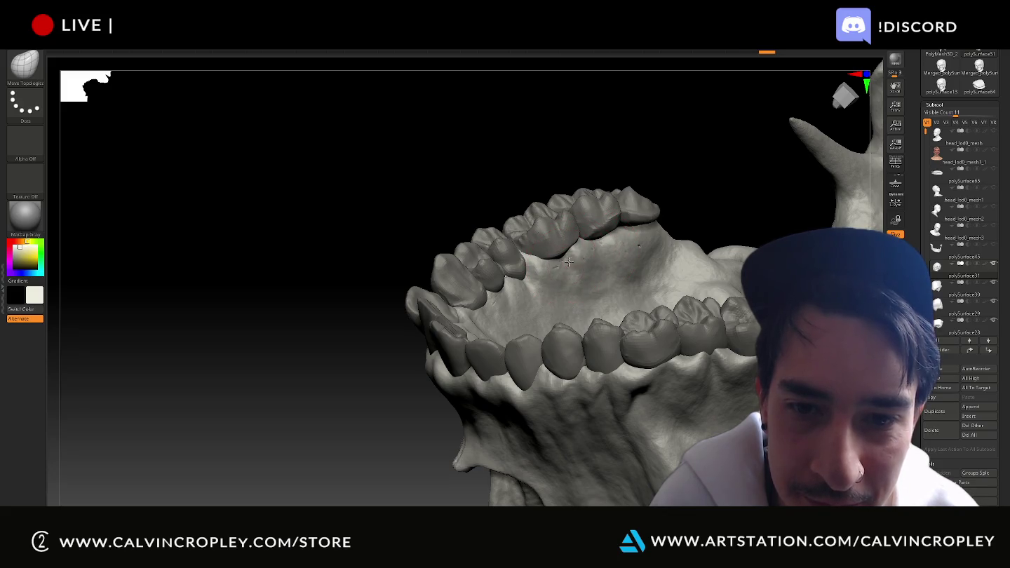
mouse_move(568, 261)
mouse_down()
mouse_move(523, 189)
mouse_move(561, 246)
mouse_up()
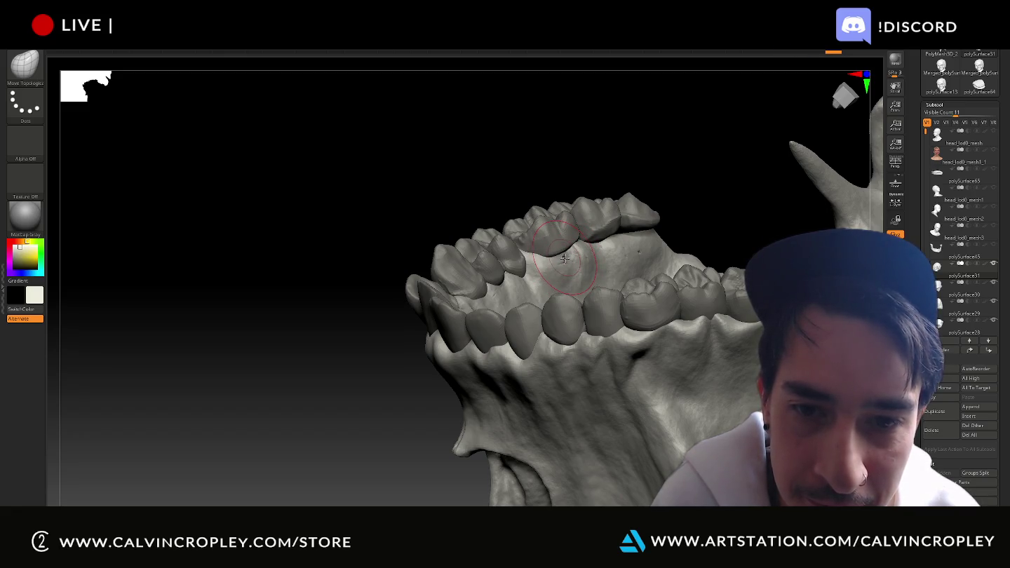
mouse_move(537, 197)
mouse_down()
mouse_move(615, 199)
mouse_move(624, 176)
mouse_move(629, 264)
mouse_up()
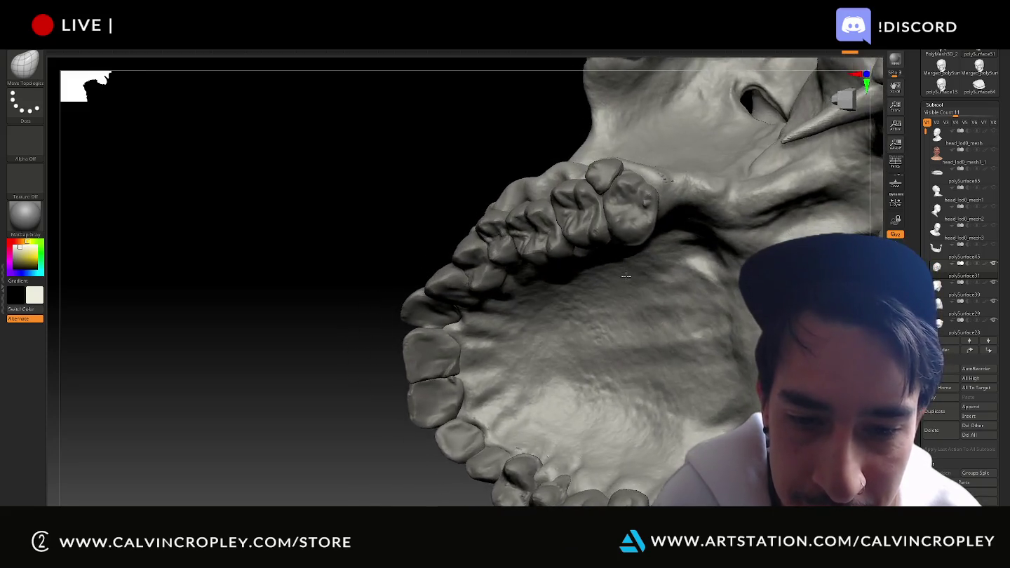
mouse_move(628, 263)
mouse_down()
mouse_move(591, 358)
mouse_move(595, 432)
mouse_move(460, 426)
mouse_move(545, 430)
mouse_move(551, 352)
mouse_up()
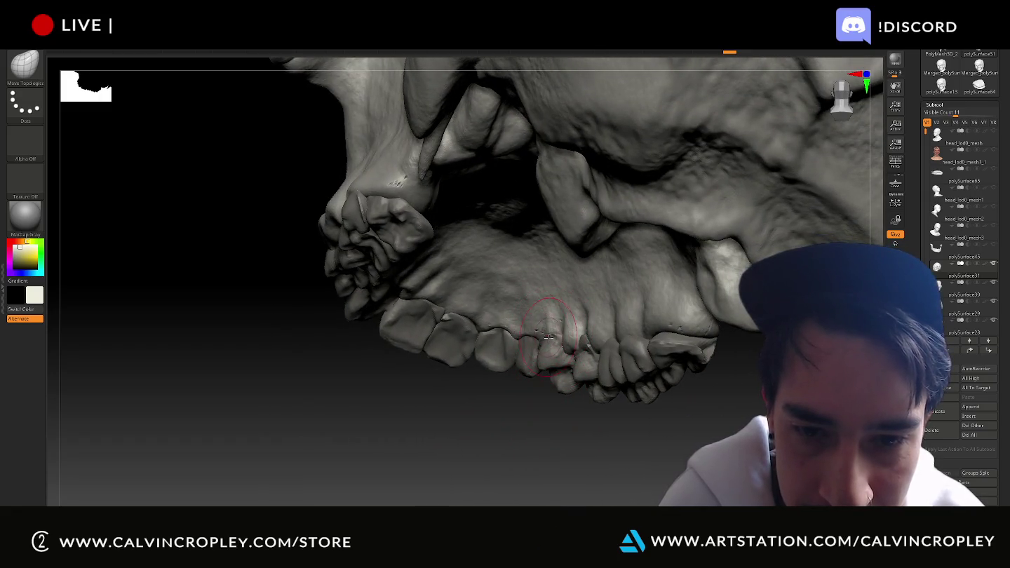
- View the palate and upper premolars from beneath the skull, holding Ctrl for masking
drag(546, 397, 553, 327)
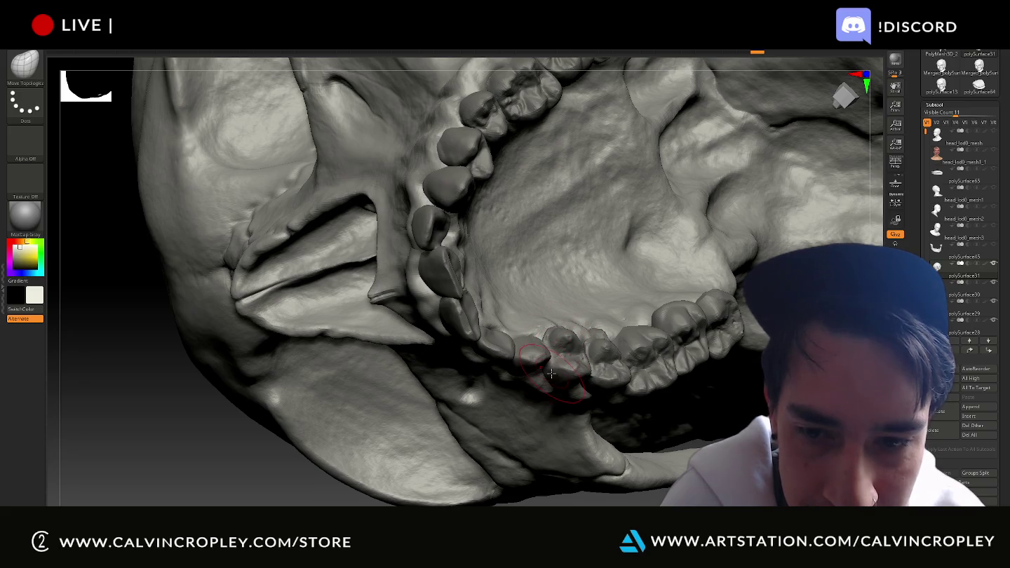
drag(673, 413, 693, 427)
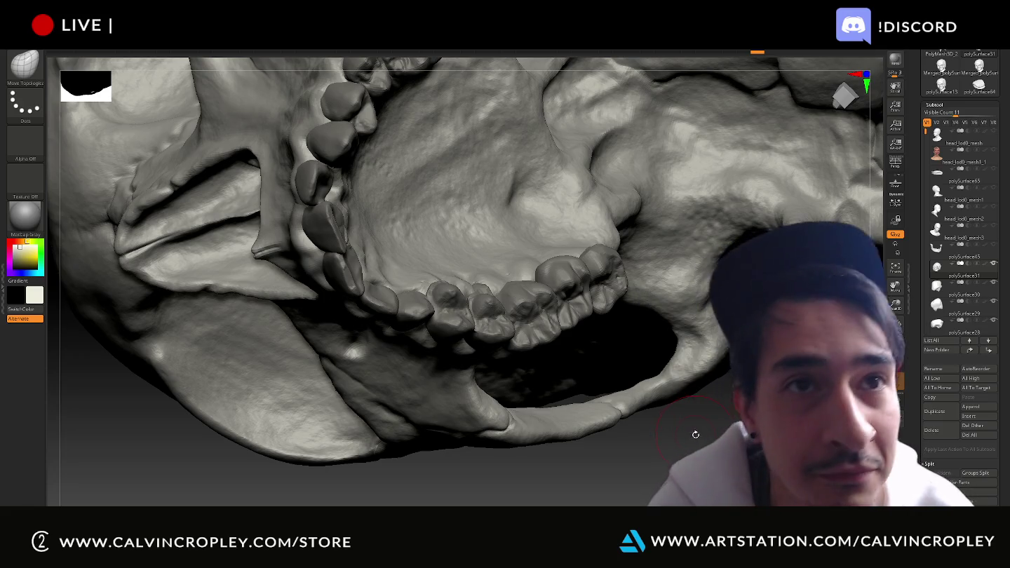
mouse_move(695, 432)
mouse_down()
mouse_move(723, 449)
mouse_move(475, 301)
mouse_up()
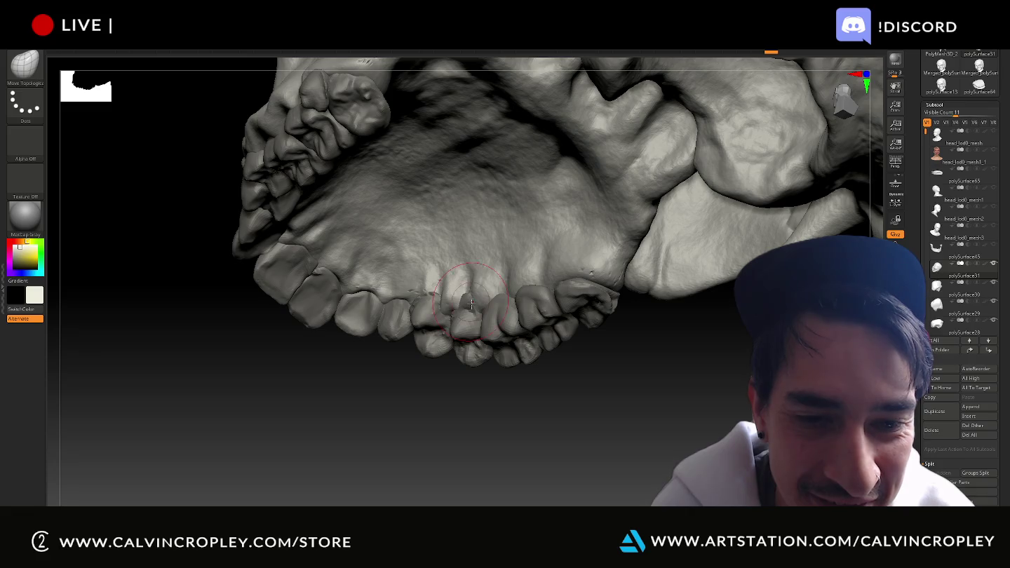
mouse_move(554, 429)
mouse_down()
mouse_move(562, 343)
mouse_move(481, 354)
mouse_up()
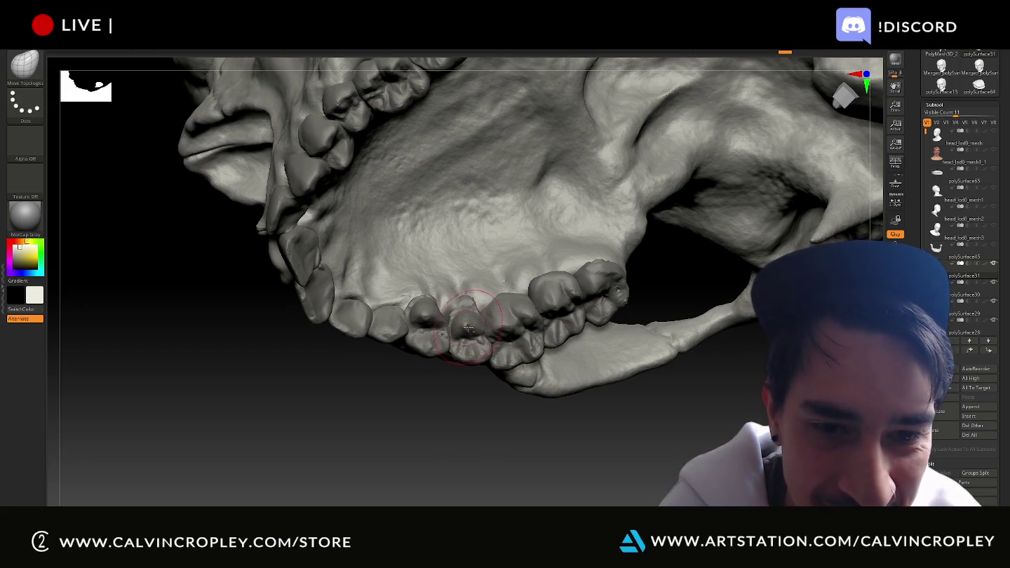
key(ctrl)
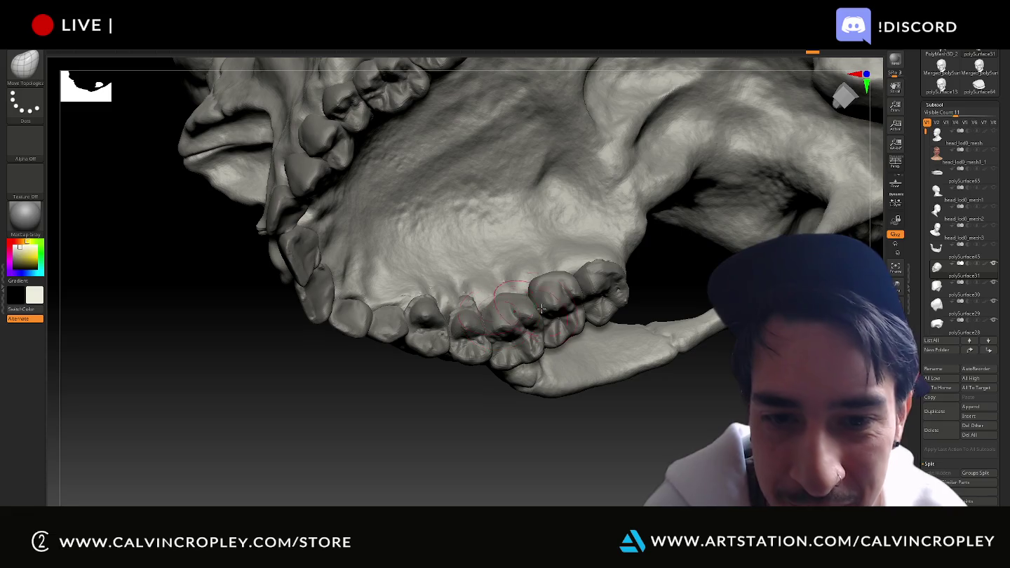
- Make the upper molar the active subtool and switch to Transpose mode (W)
drag(462, 500, 534, 445)
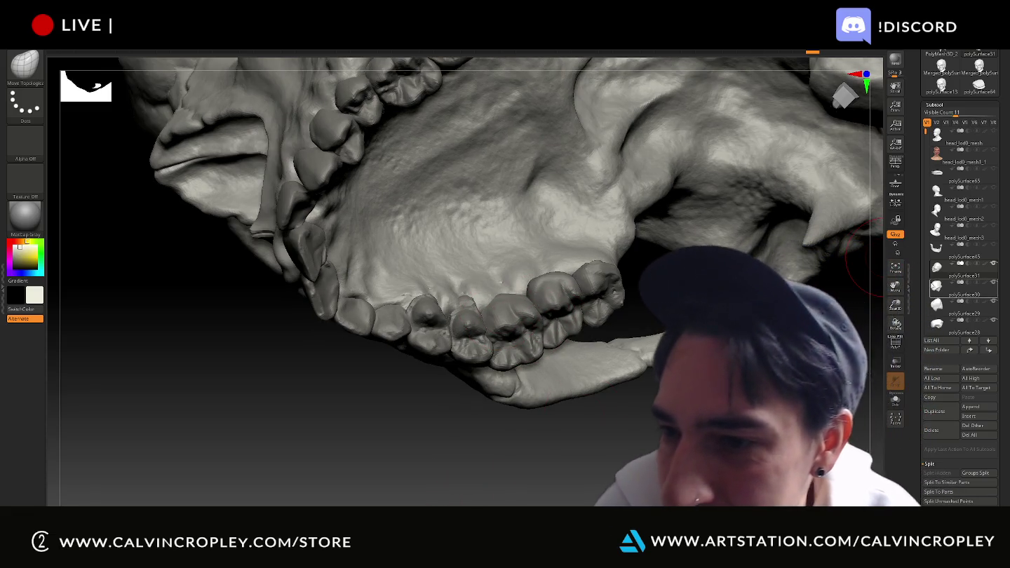
scroll(924, 154, down, 3)
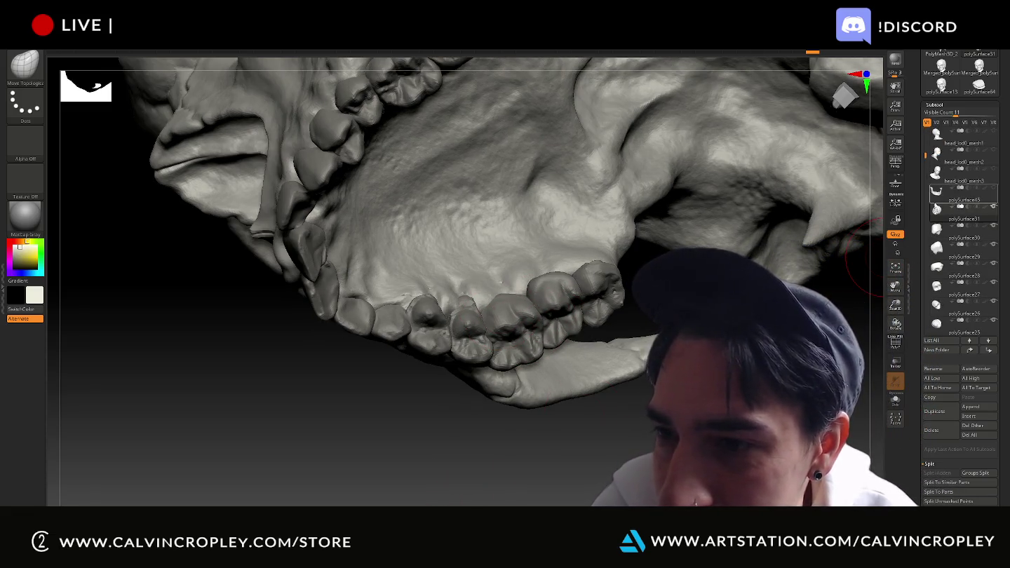
alt+click(464, 321)
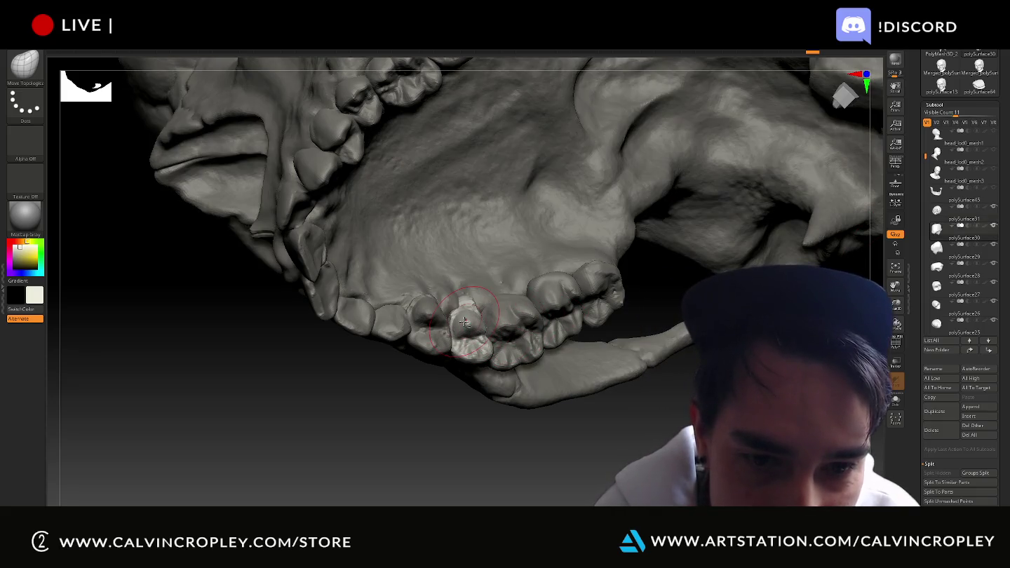
key(w)
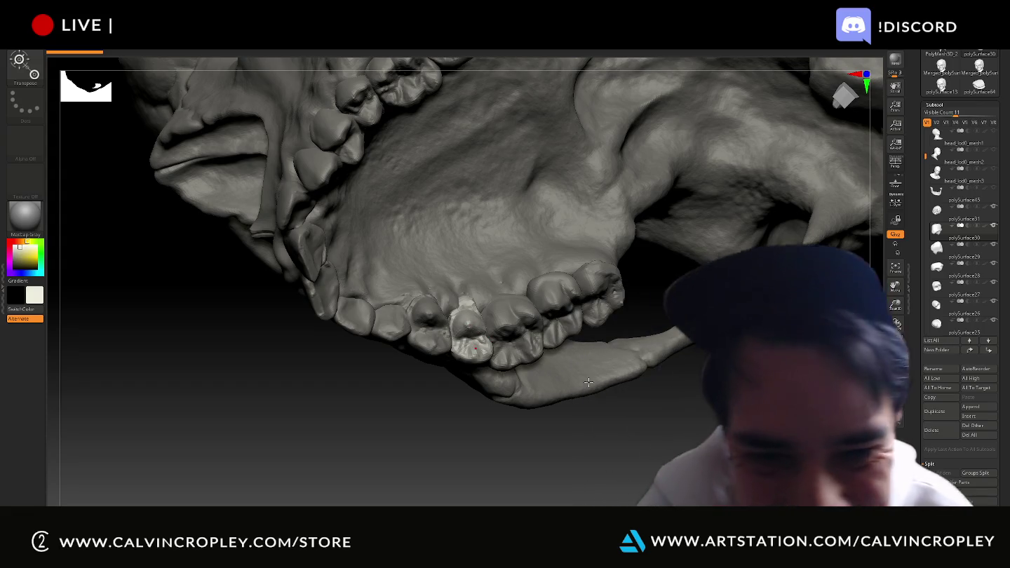
- Place the Transpose handle on the molar and recentre the skull in view
mouse_move(478, 325)
mouse_down()
mouse_move(845, 231)
mouse_move(443, 284)
mouse_move(458, 262)
mouse_up()
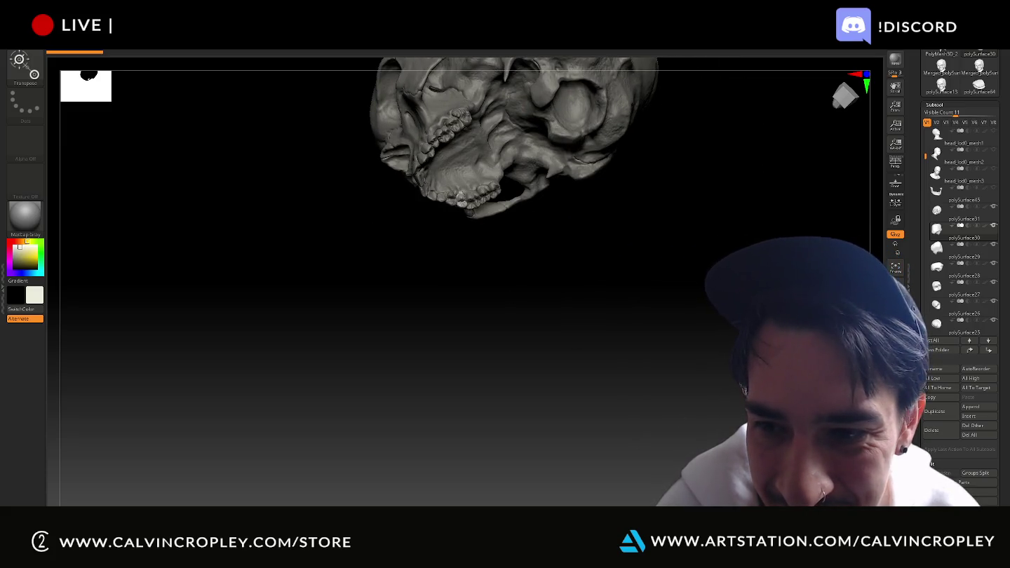
alt+click(459, 200)
mouse_move(601, 254)
alt+mouse_down()
mouse_move(628, 353)
mouse_move(443, 267)
mouse_move(330, 199)
alt+mouse_up()
mouse_move(399, 209)
alt+mouse_down()
mouse_move(534, 311)
mouse_move(664, 388)
mouse_move(698, 428)
mouse_move(575, 385)
mouse_move(326, 253)
mouse_move(707, 387)
mouse_move(685, 419)
mouse_move(438, 319)
mouse_move(706, 429)
mouse_move(711, 446)
mouse_move(505, 297)
alt+mouse_up()
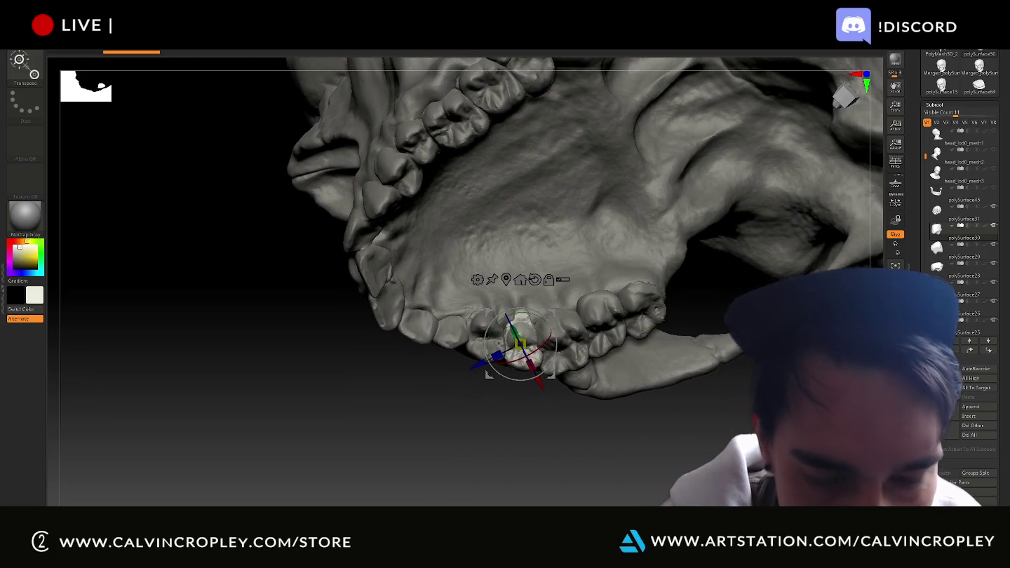
- Rotate the molar a tiny amount via the red axis, then check it from the side and above
drag(537, 382, 539, 383)
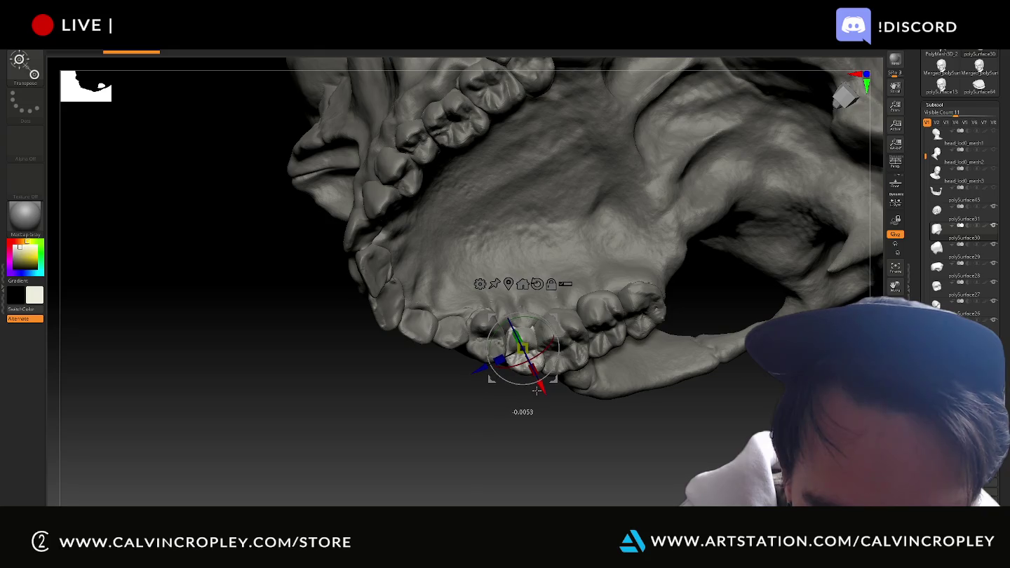
drag(536, 391, 536, 390)
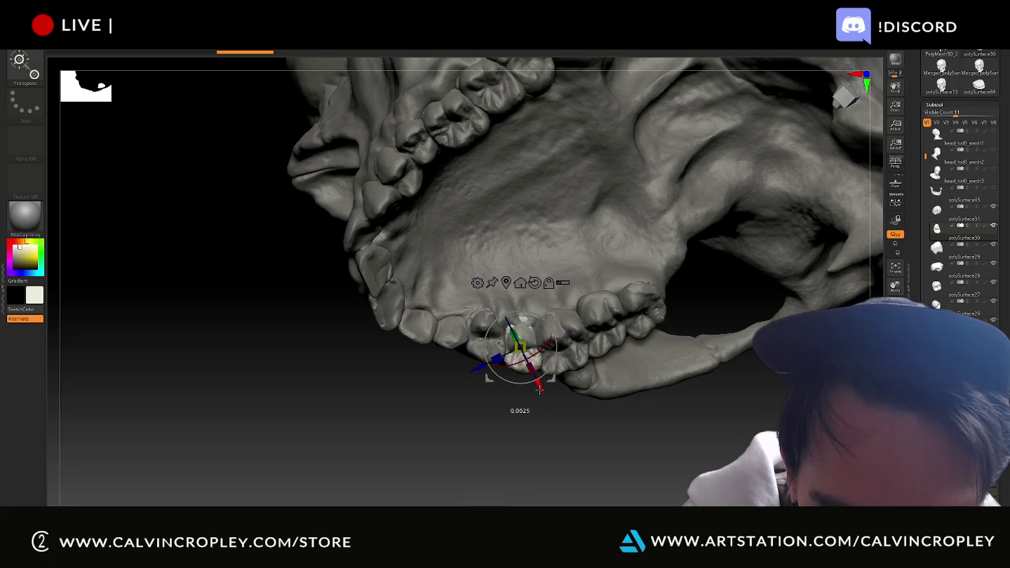
drag(539, 390, 539, 392)
mouse_move(540, 390)
right_down()
mouse_move(519, 342)
mouse_move(479, 363)
mouse_move(490, 334)
right_up()
mouse_move(445, 404)
right_down()
mouse_move(422, 365)
mouse_move(552, 389)
right_up()
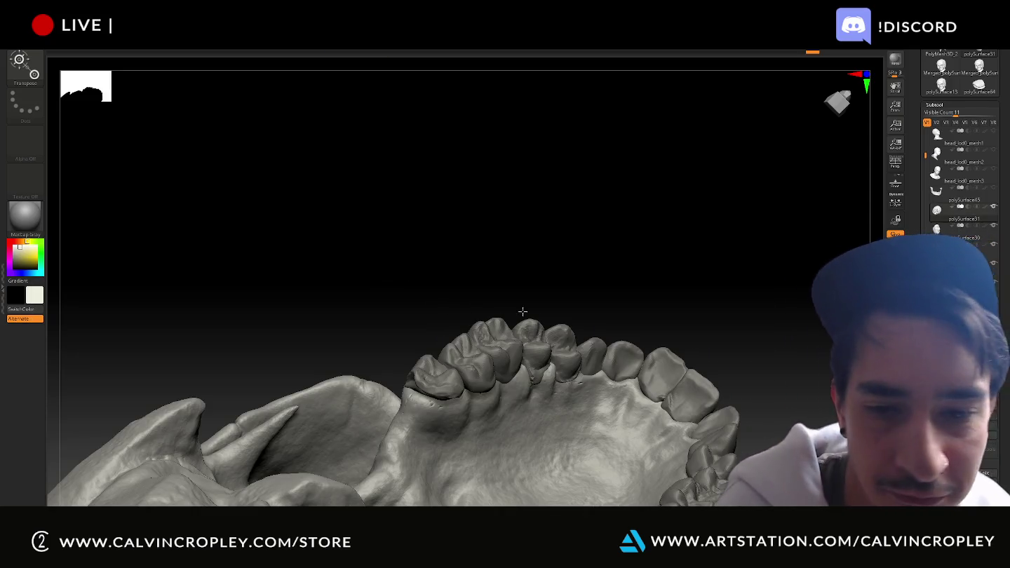
- Select the Move Topologic brush and tilt the view toward the back upper teeth
key(b)
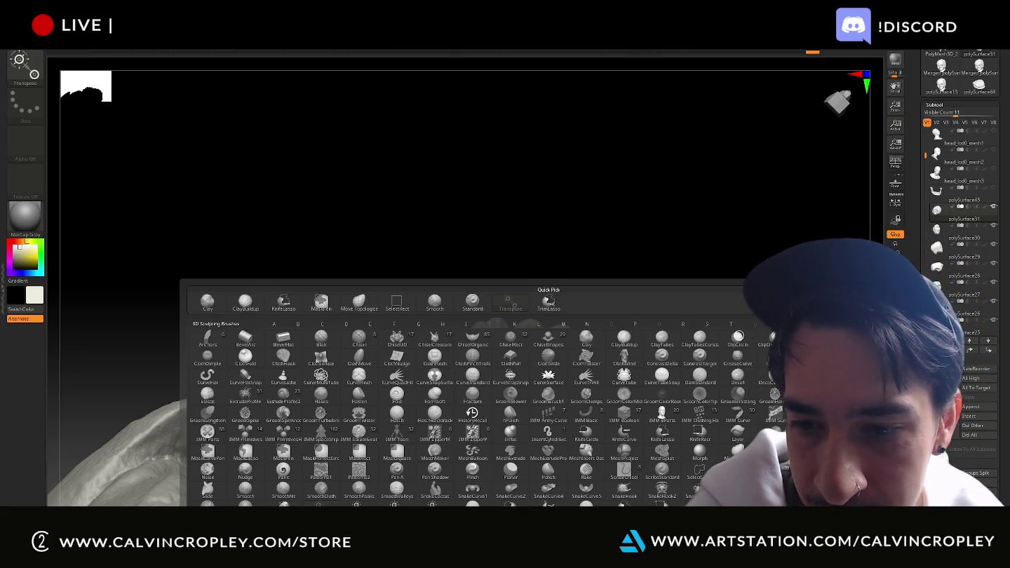
key(m)
key(t)
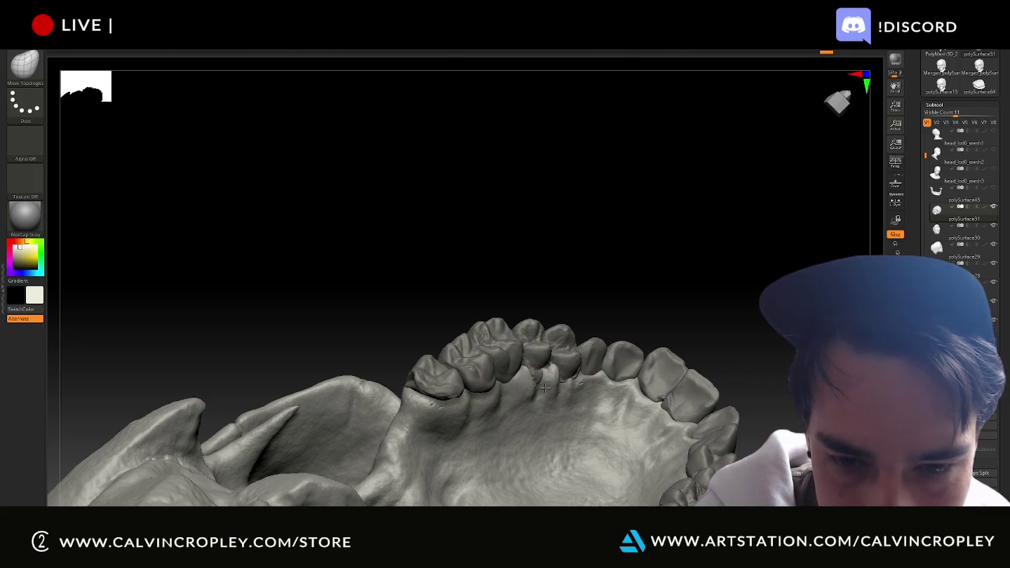
drag(594, 289, 554, 352)
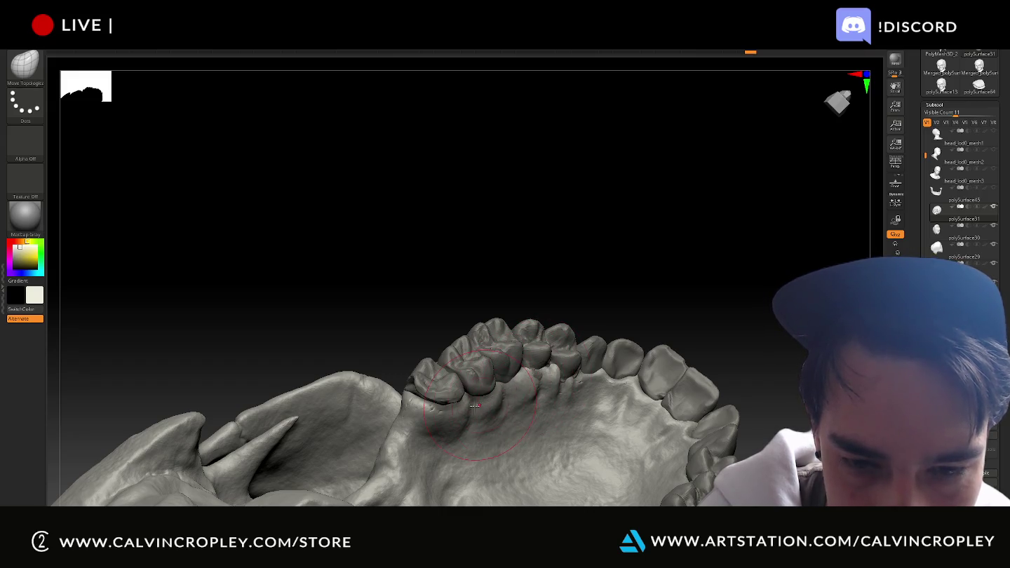
drag(577, 293, 552, 345)
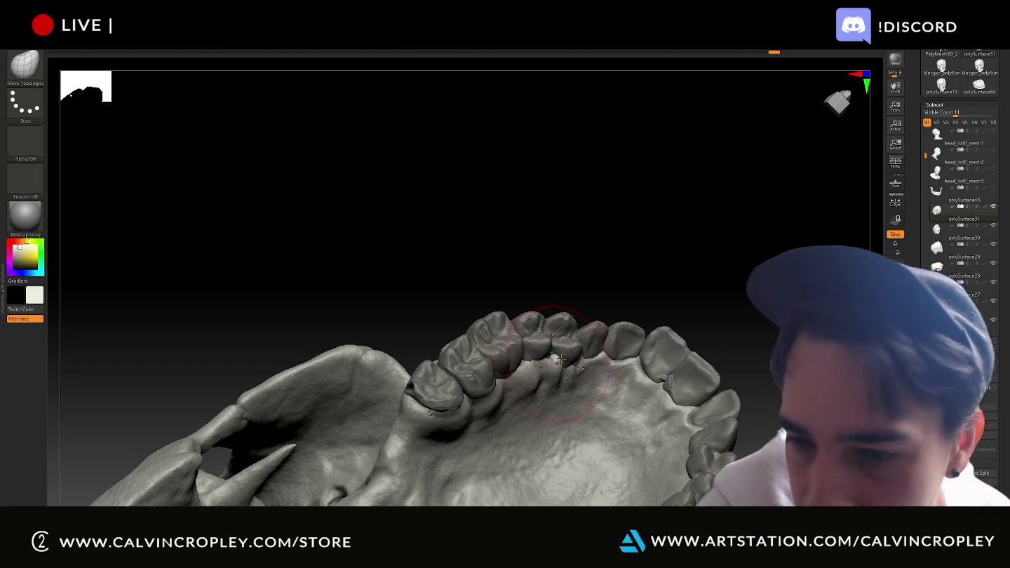
- Nudge the palate surface beside the upper teeth, orbiting to check the tooth row
mouse_move(599, 281)
mouse_down()
mouse_move(586, 283)
mouse_move(608, 277)
mouse_up()
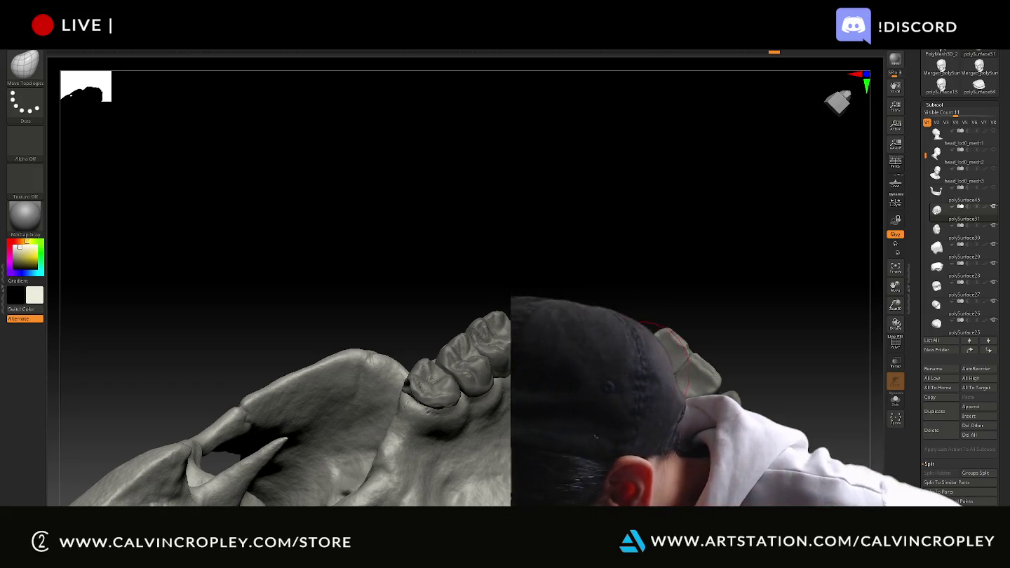
drag(669, 263, 666, 239)
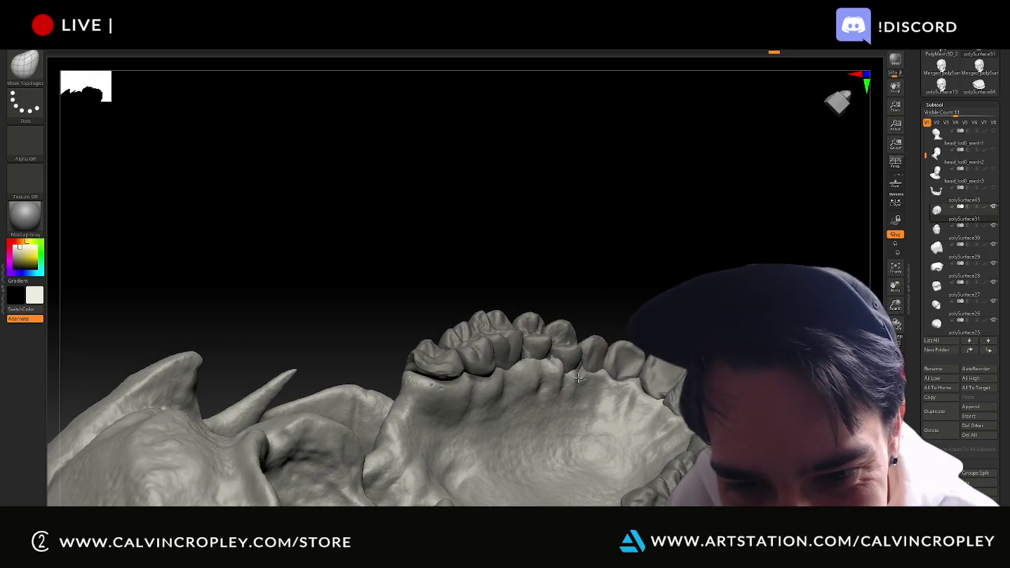
drag(610, 294, 605, 326)
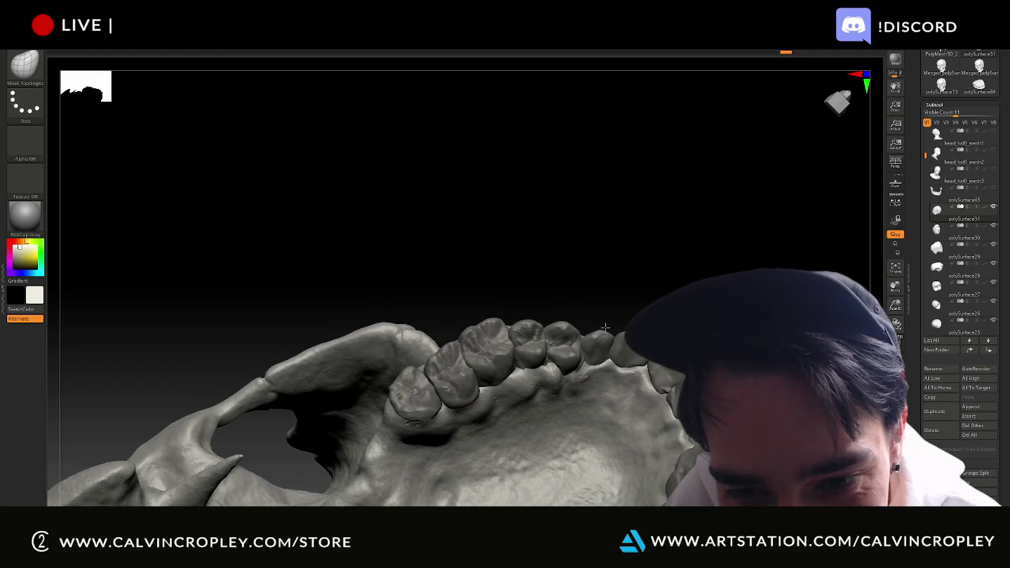
drag(589, 307, 566, 341)
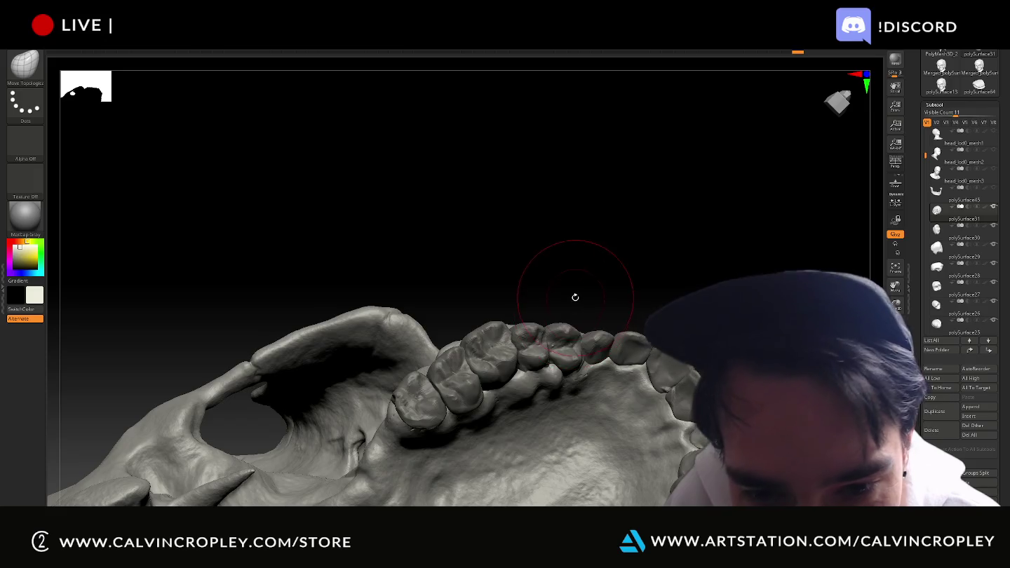
drag(578, 293, 568, 319)
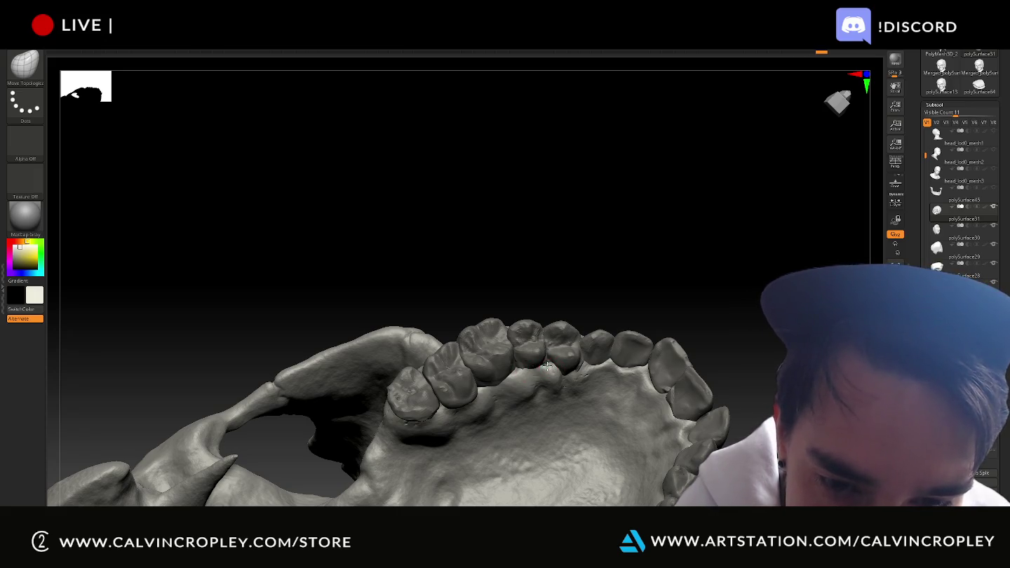
right_drag(580, 365, 580, 369)
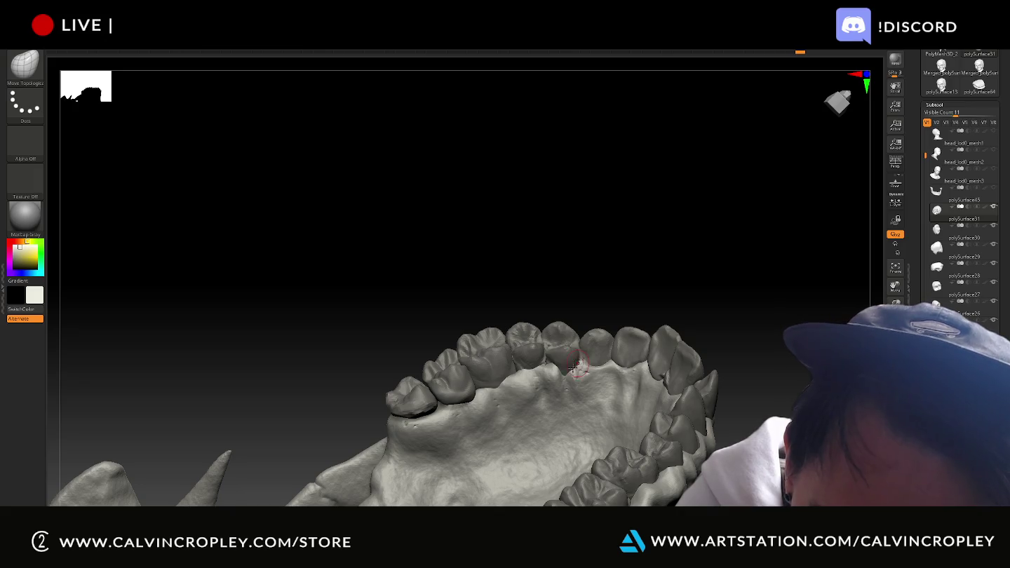
mouse_move(547, 361)
right_down()
mouse_move(560, 313)
mouse_move(554, 355)
right_up()
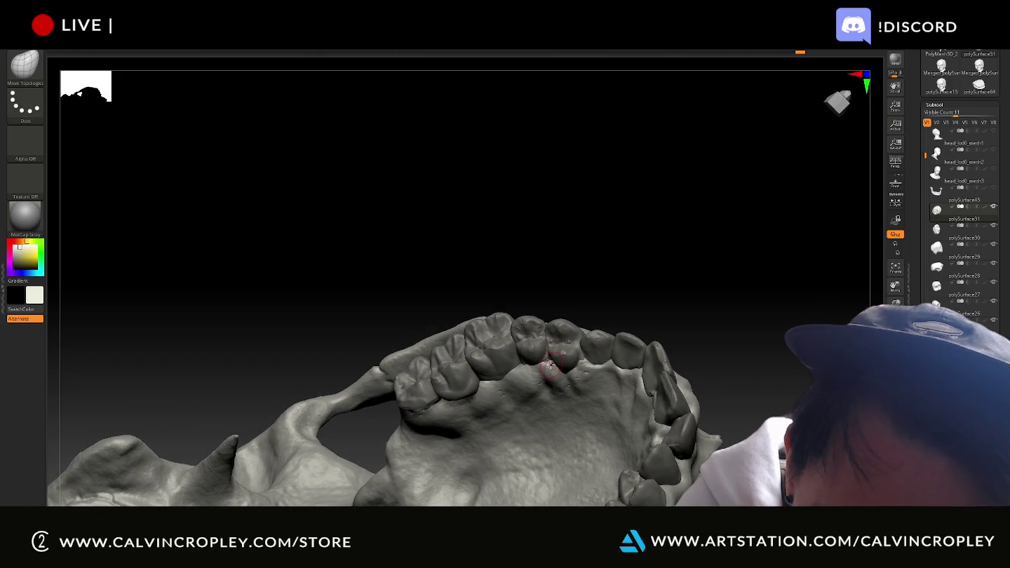
mouse_move(571, 269)
right_down()
mouse_move(581, 253)
mouse_move(429, 406)
right_up()
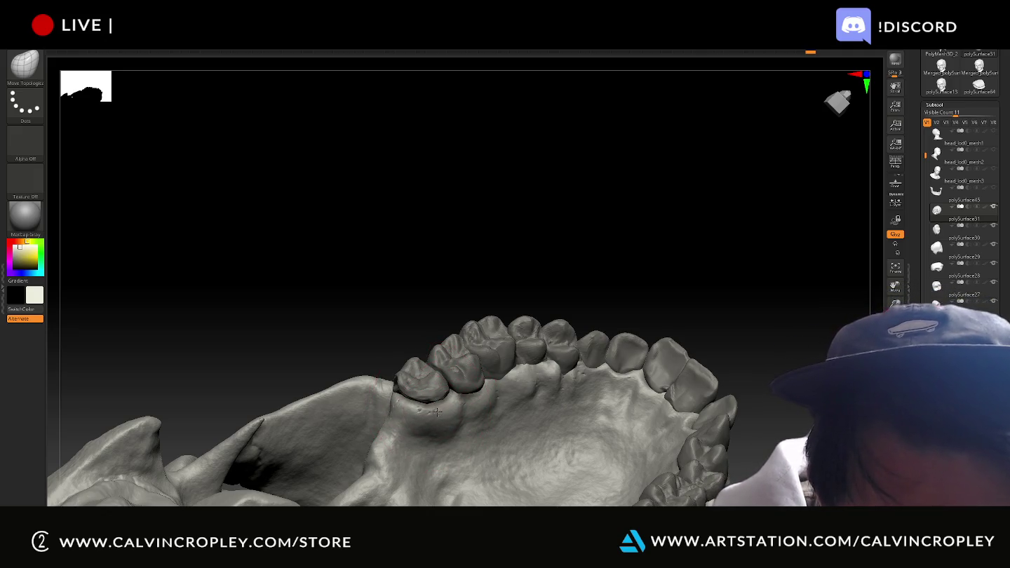
mouse_move(447, 327)
right_down()
mouse_move(420, 302)
mouse_move(422, 291)
mouse_move(423, 409)
right_up()
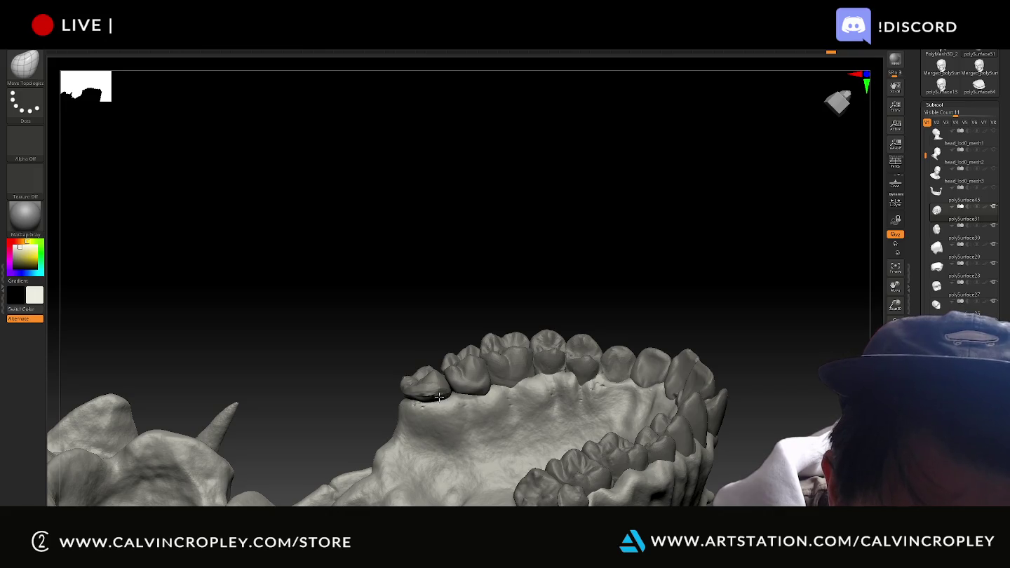
mouse_move(480, 305)
right_down()
mouse_move(495, 315)
mouse_move(476, 396)
mouse_move(435, 342)
mouse_move(438, 391)
right_up()
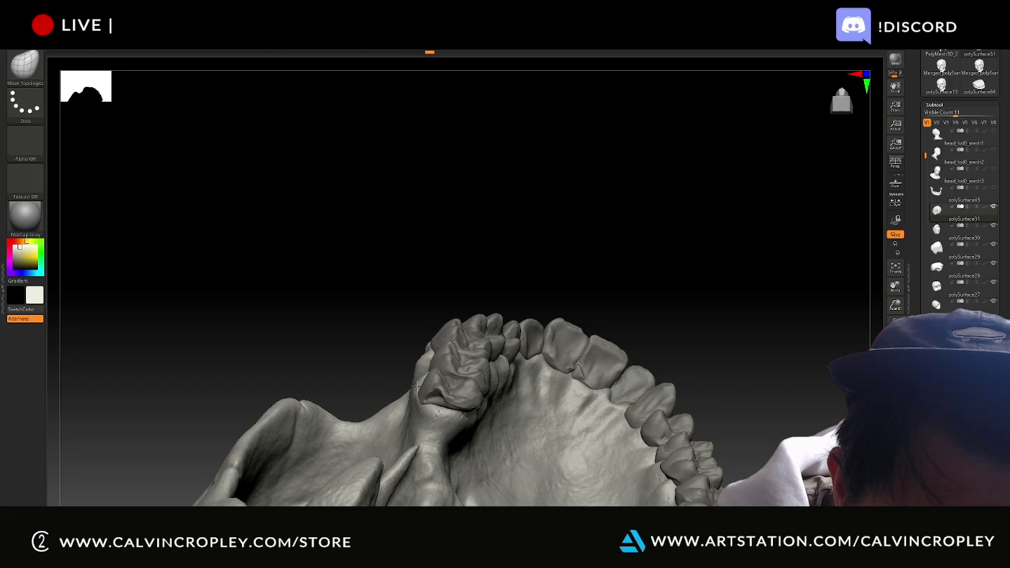
mouse_move(407, 383)
right_down()
mouse_move(471, 294)
mouse_move(458, 364)
mouse_move(452, 300)
mouse_move(416, 395)
right_up()
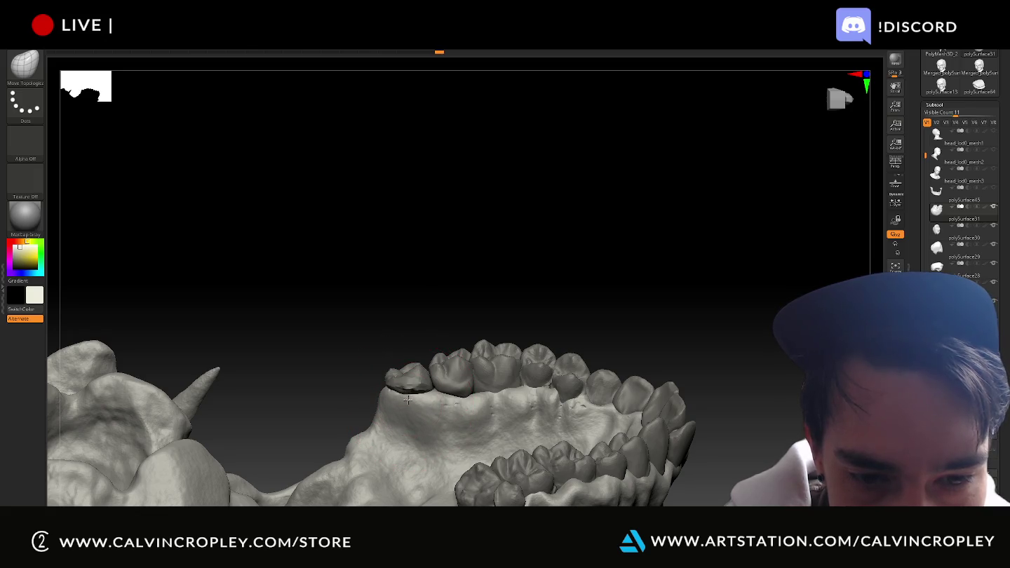
drag(416, 327, 431, 365)
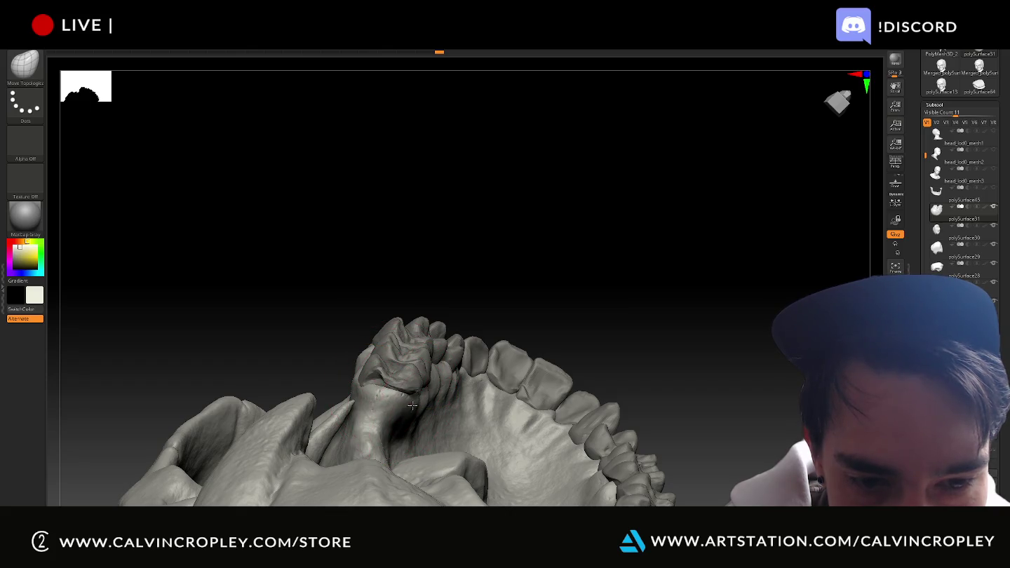
drag(339, 325, 357, 385)
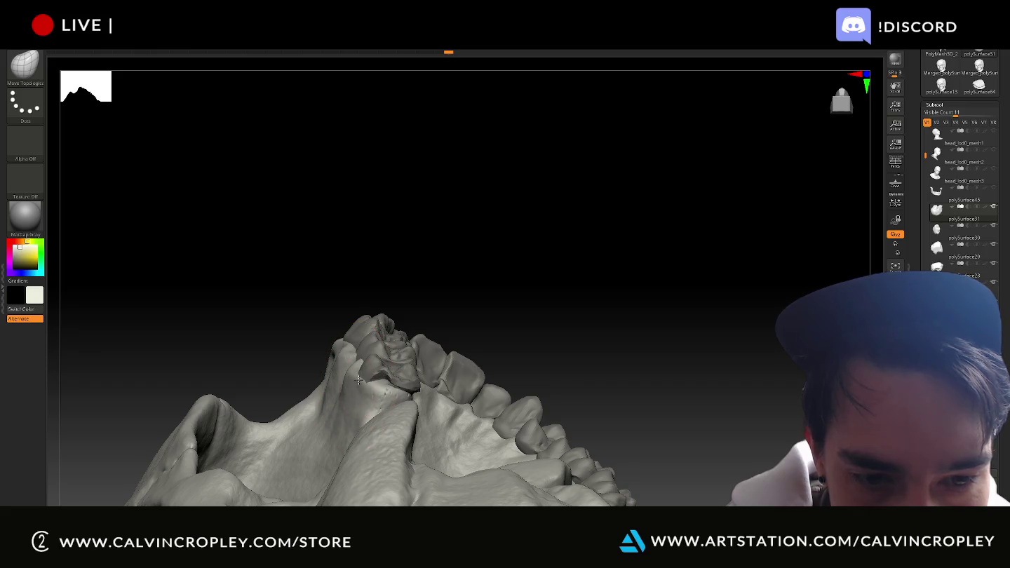
drag(319, 338, 397, 391)
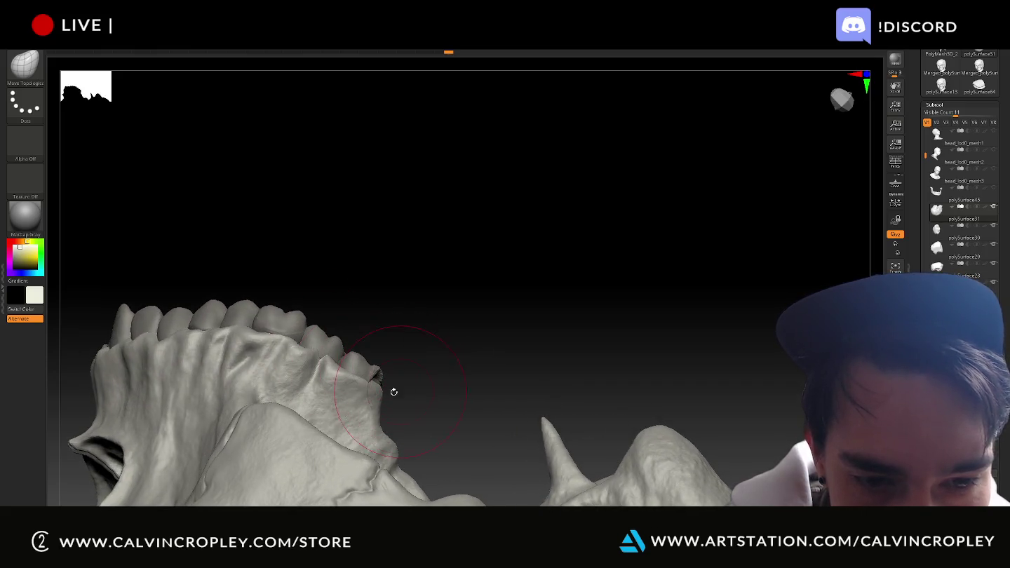
mouse_move(435, 346)
mouse_down()
mouse_move(444, 352)
mouse_move(337, 363)
mouse_up()
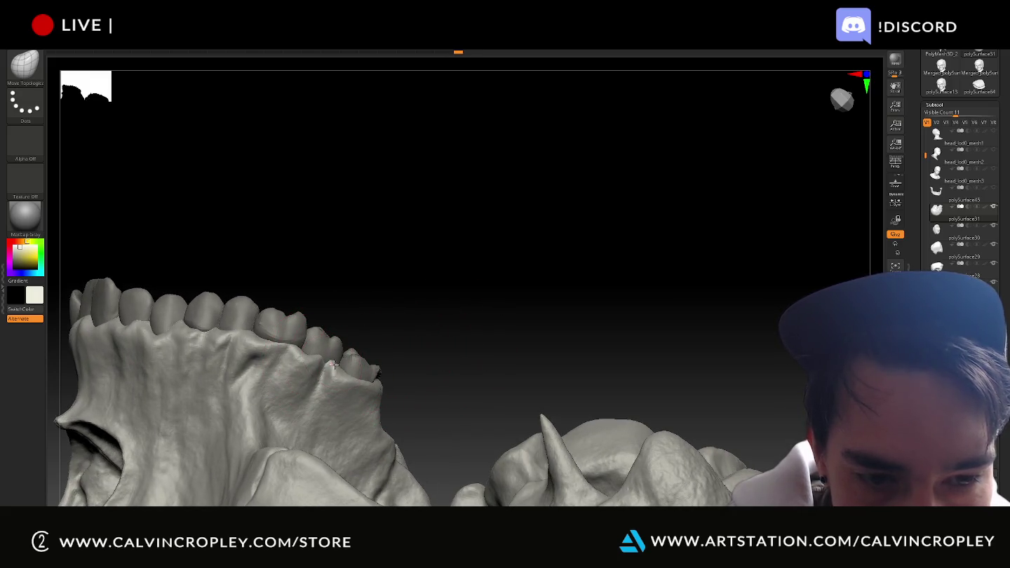
mouse_move(428, 312)
mouse_down()
mouse_move(379, 335)
mouse_move(330, 298)
mouse_move(378, 336)
mouse_move(670, 297)
mouse_move(600, 343)
mouse_up()
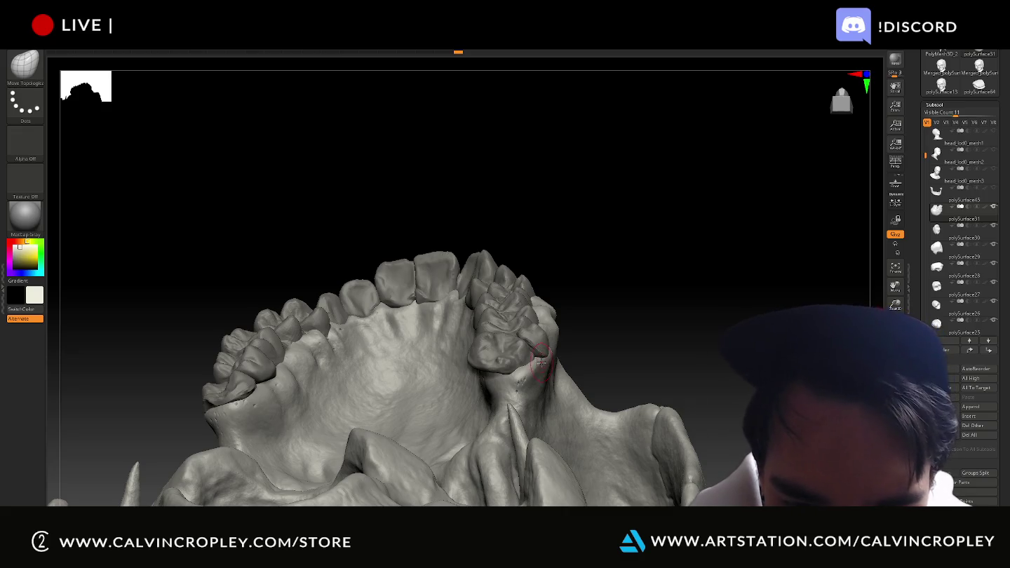
- Orbit the upper arch to inspect the gum around the right rear molars
mouse_move(547, 359)
mouse_down()
mouse_move(624, 323)
mouse_move(535, 370)
mouse_move(595, 350)
mouse_up()
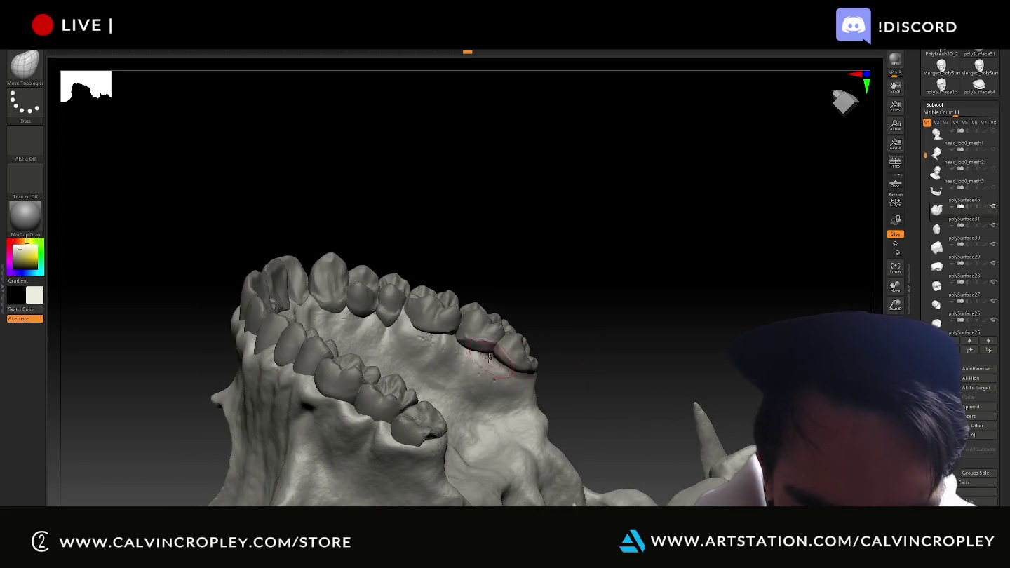
drag(579, 319, 538, 345)
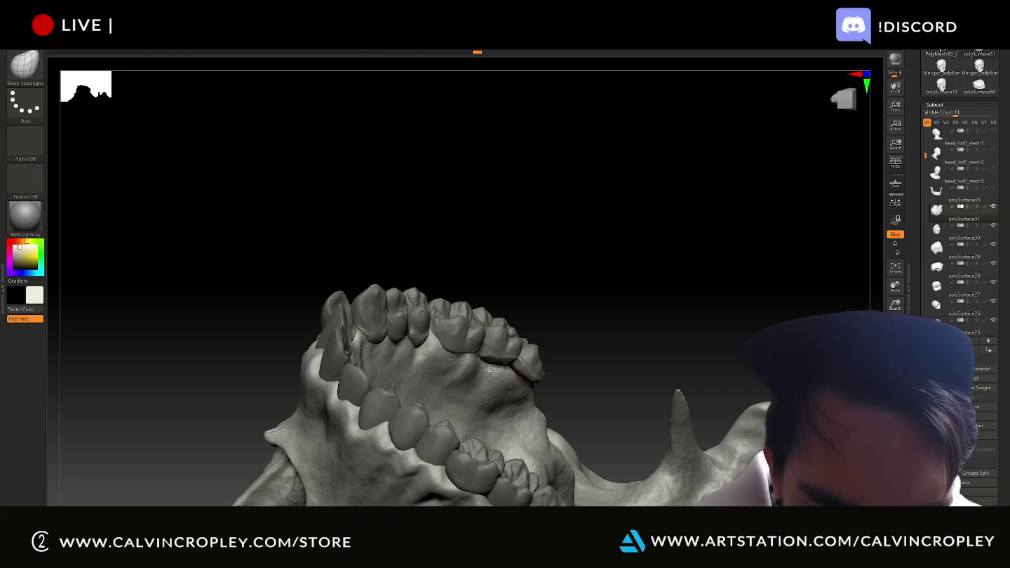
mouse_move(502, 364)
mouse_down()
mouse_move(557, 331)
mouse_move(524, 322)
mouse_move(514, 372)
mouse_up()
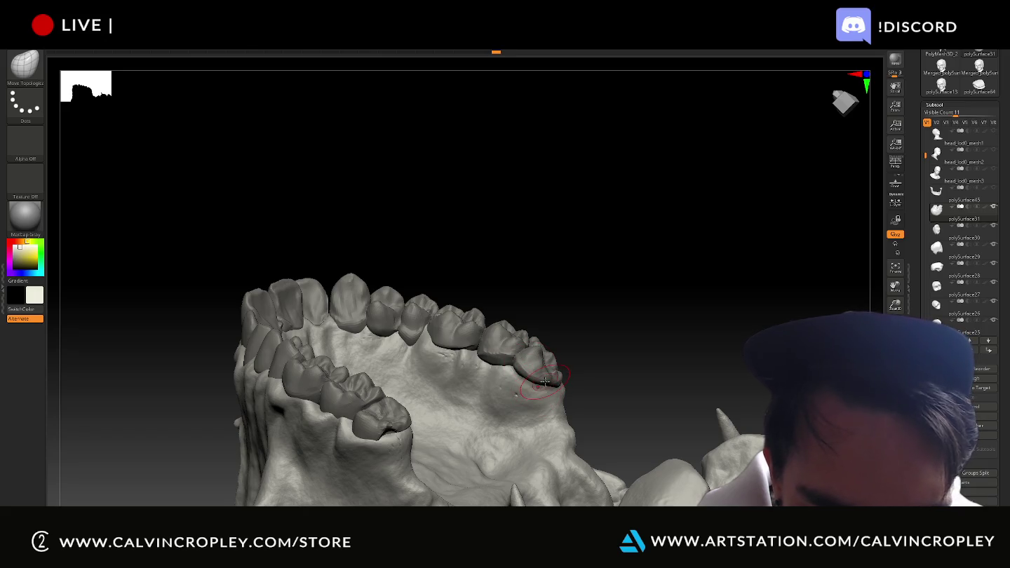
drag(592, 341, 612, 338)
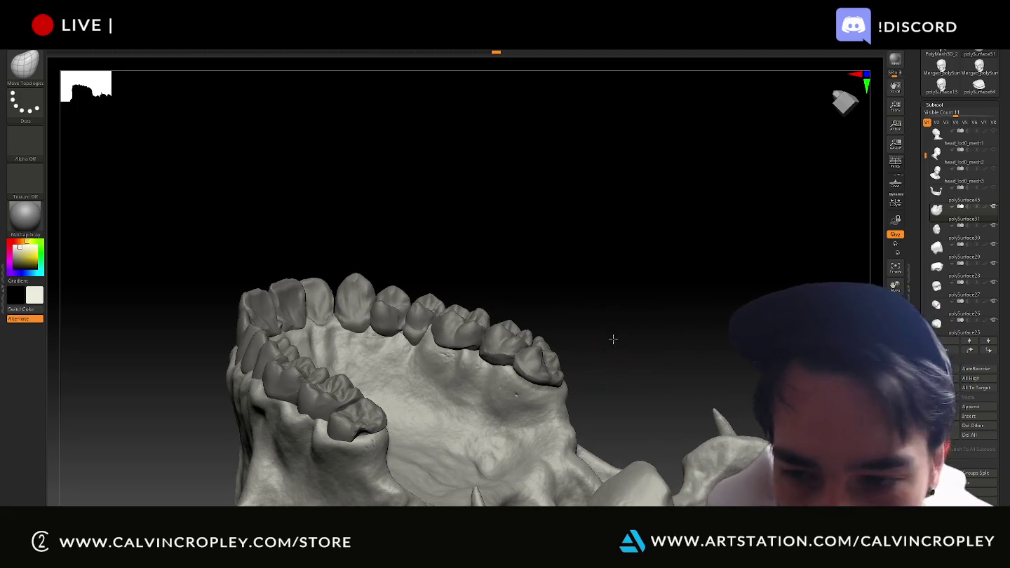
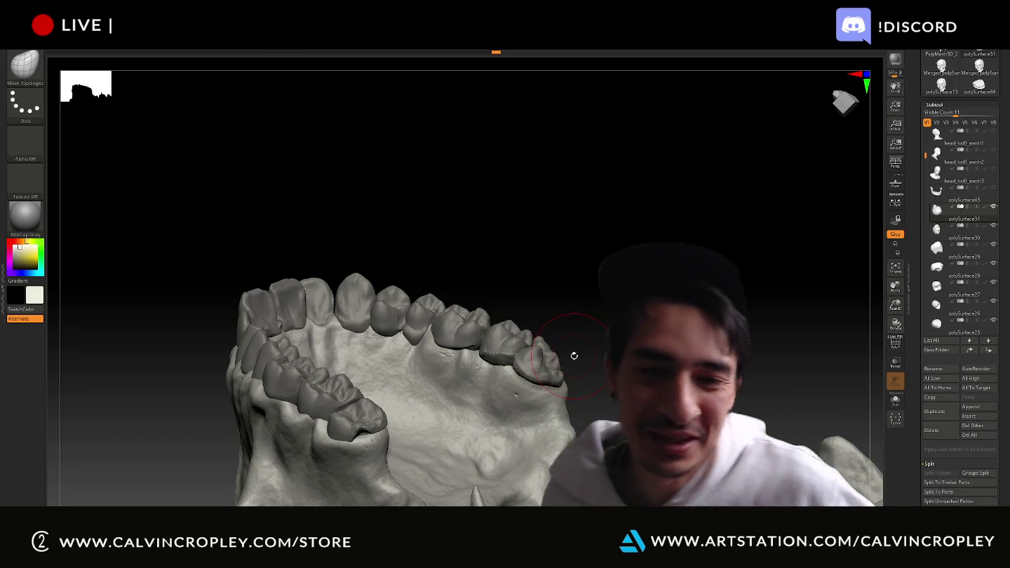
- Orbit the skull to inspect the upper tooth arch from the front, side and below
mouse_move(669, 381)
mouse_down()
mouse_move(673, 350)
mouse_move(607, 337)
mouse_move(620, 343)
mouse_move(684, 328)
mouse_move(671, 324)
mouse_move(675, 338)
mouse_up()
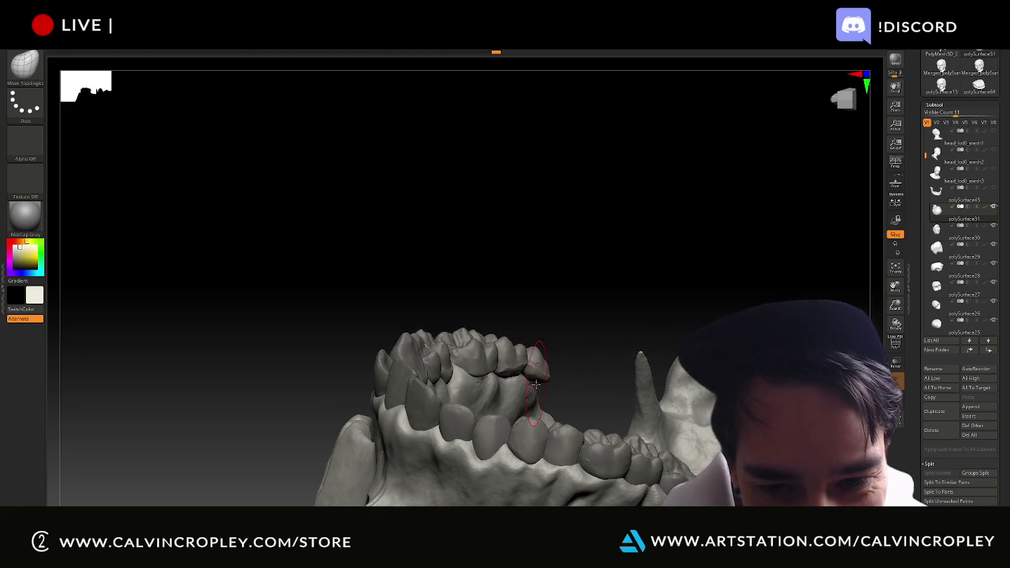
mouse_move(539, 391)
mouse_down()
mouse_move(577, 360)
mouse_move(539, 389)
mouse_up()
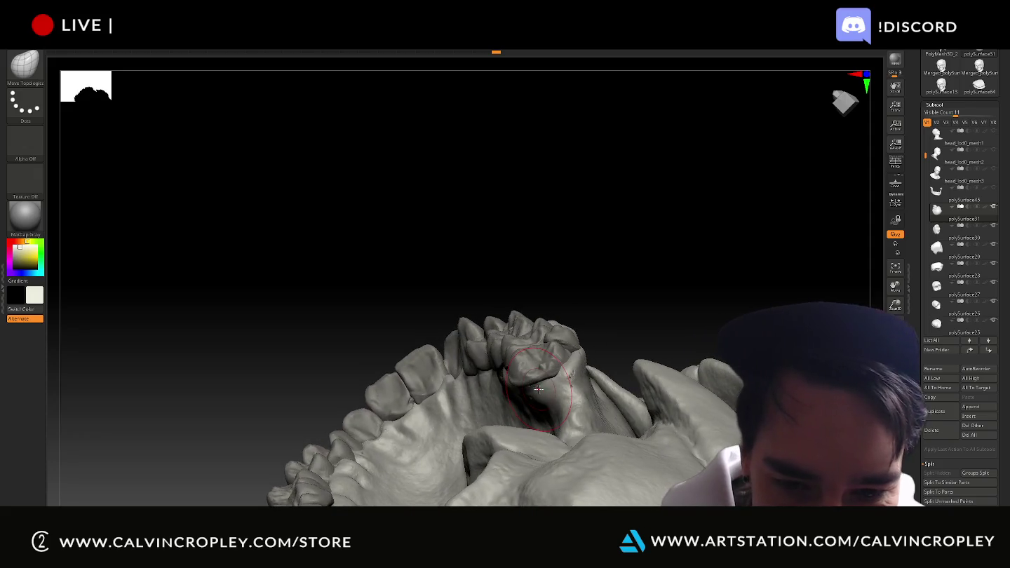
mouse_move(588, 348)
mouse_down()
mouse_move(646, 305)
mouse_move(615, 308)
mouse_move(550, 385)
mouse_move(581, 347)
mouse_move(531, 384)
mouse_move(624, 312)
mouse_move(513, 375)
mouse_up()
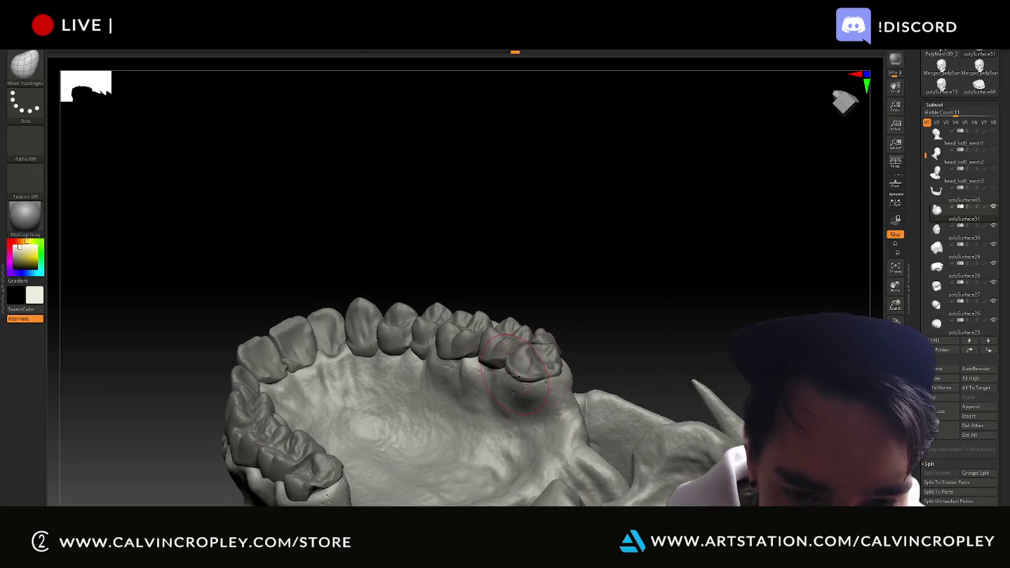
mouse_move(609, 294)
mouse_down()
mouse_move(640, 297)
mouse_move(612, 293)
mouse_move(538, 362)
mouse_move(590, 300)
mouse_move(571, 305)
mouse_move(558, 344)
mouse_up()
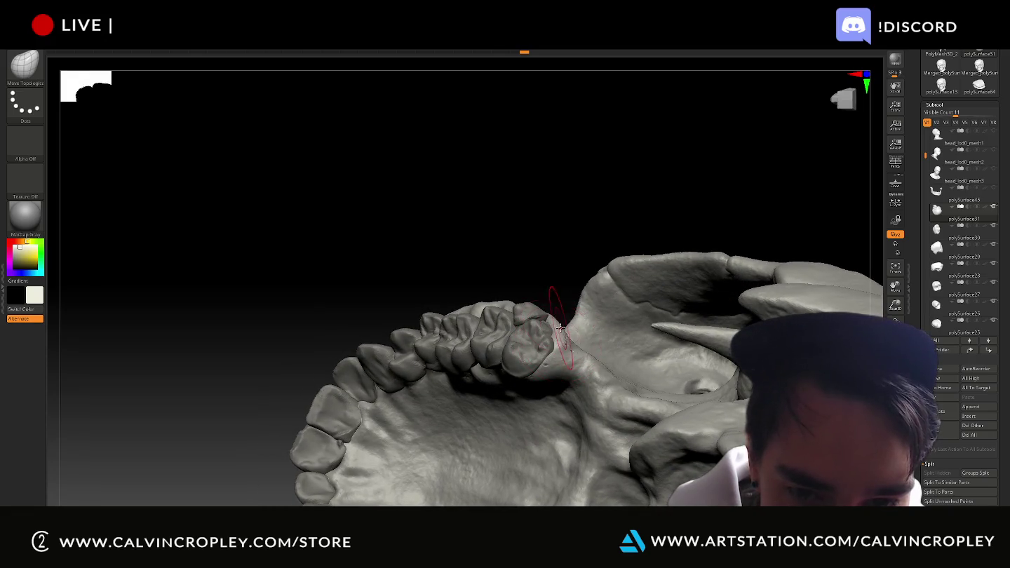
mouse_move(561, 303)
mouse_down()
mouse_move(570, 253)
mouse_move(590, 234)
mouse_move(575, 358)
mouse_up()
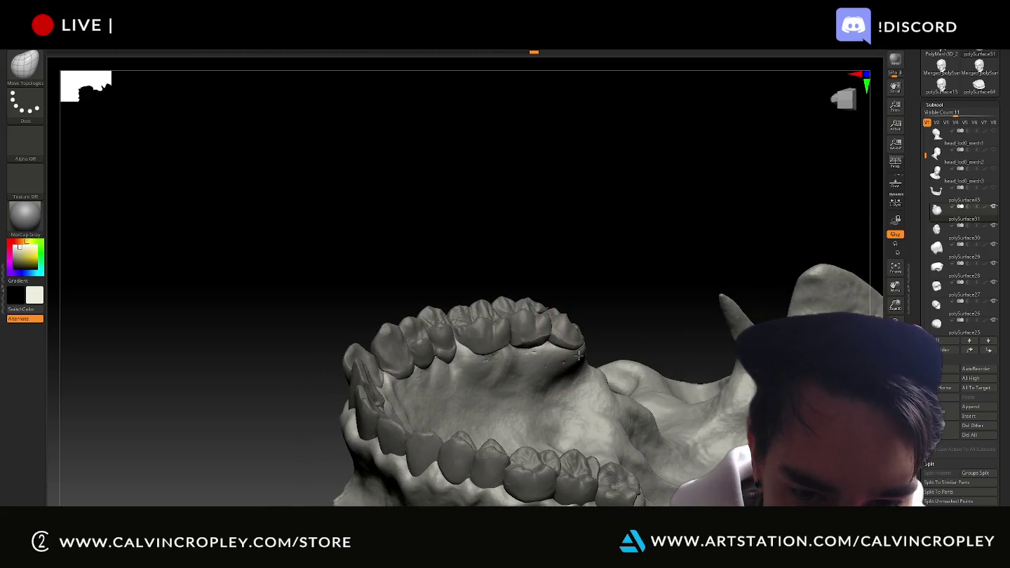
mouse_move(593, 291)
mouse_down()
mouse_move(592, 264)
mouse_move(577, 260)
mouse_move(549, 303)
mouse_up()
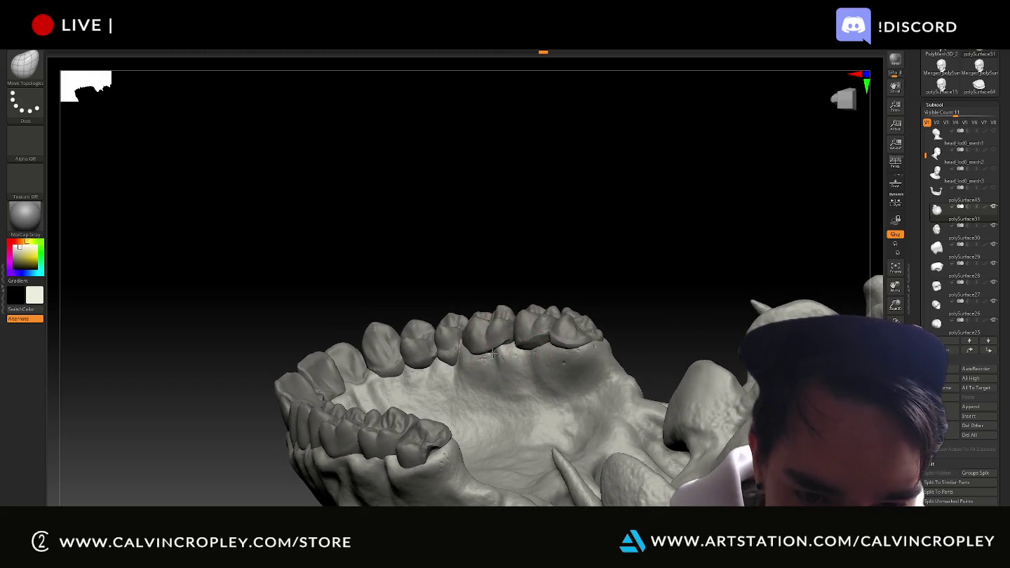
mouse_move(559, 299)
mouse_down()
mouse_move(572, 286)
mouse_move(558, 354)
mouse_move(588, 327)
mouse_move(631, 252)
mouse_up()
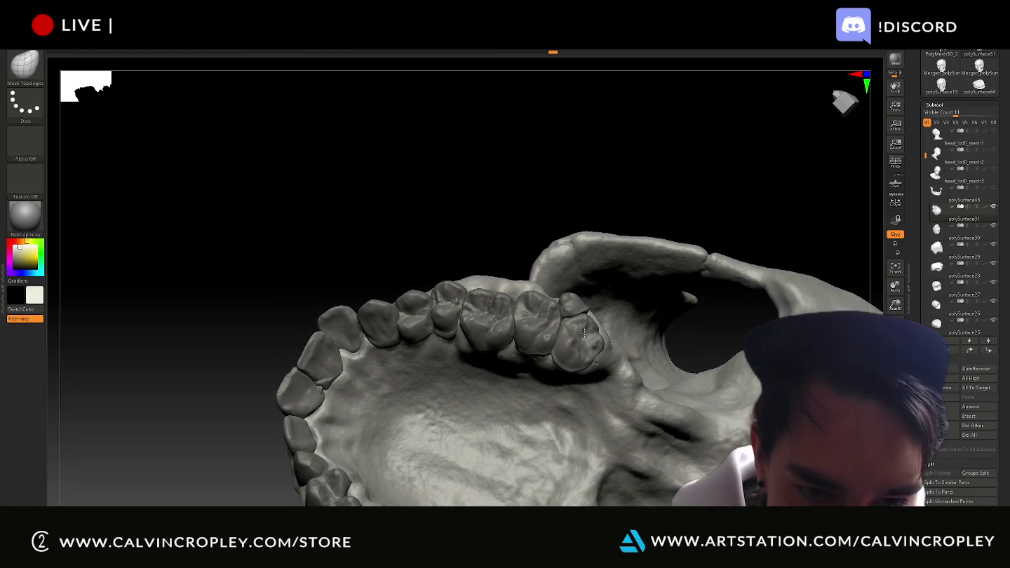
drag(674, 176, 448, 269)
drag(694, 298, 703, 300)
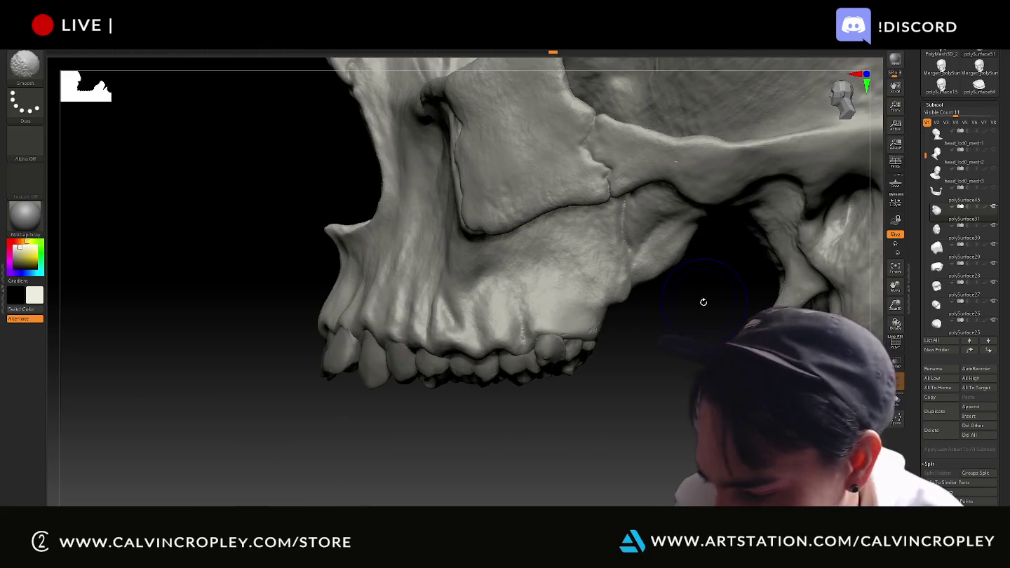
drag(652, 384, 657, 317)
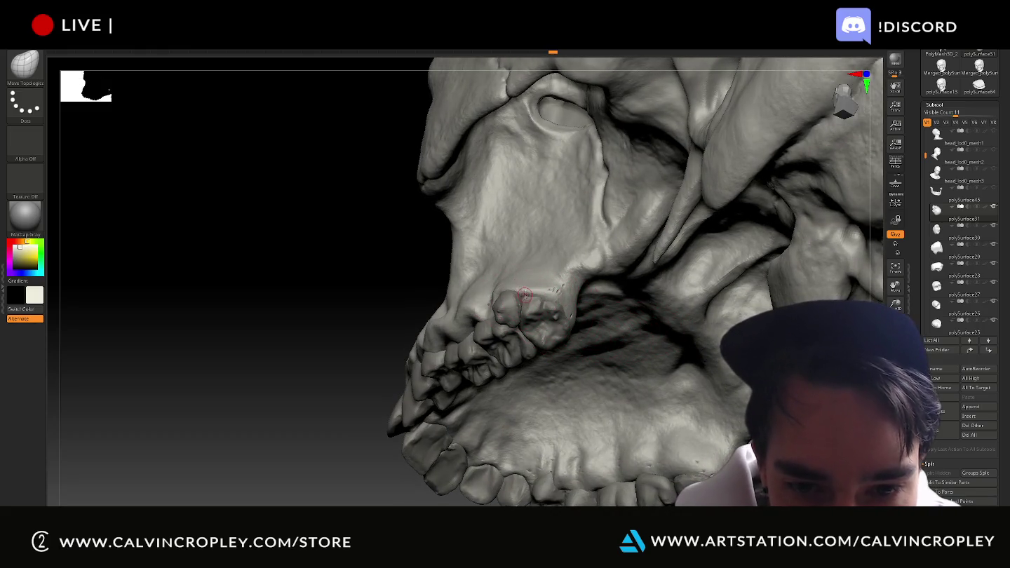
drag(428, 308, 419, 309)
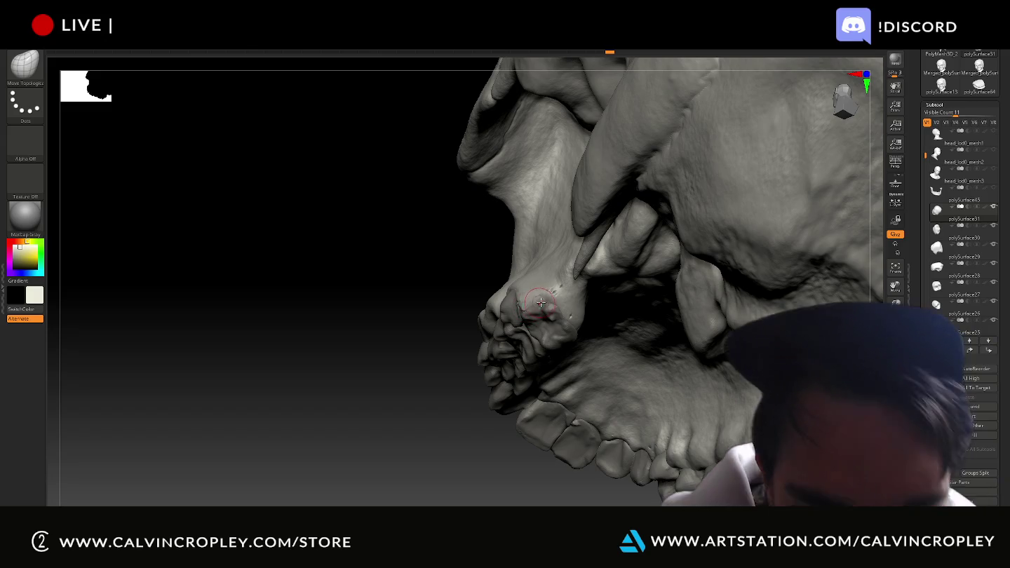
- Keep orbiting around the jaw and eye socket to view the palate and tooth rows from below
key(ctrl)
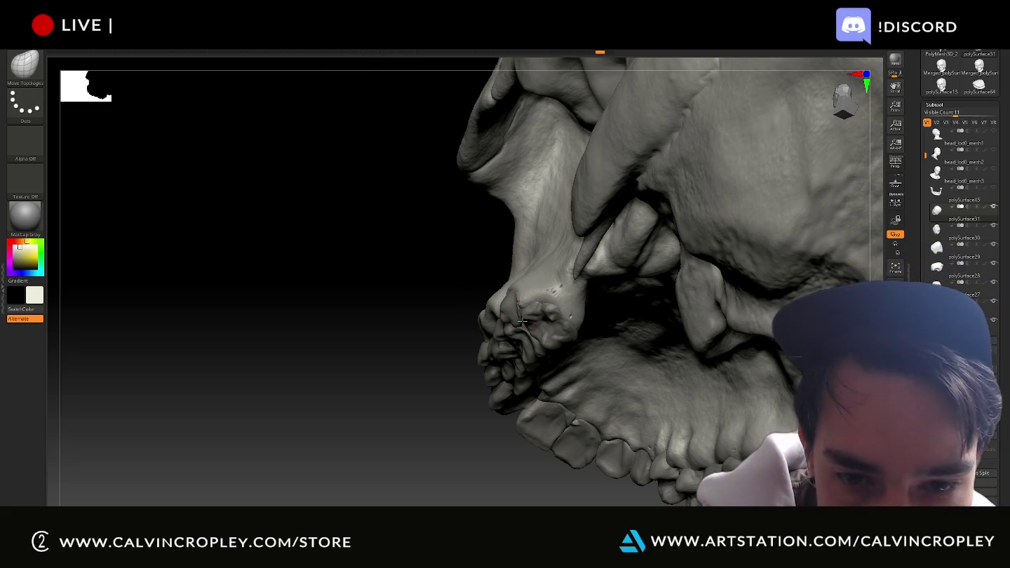
mouse_move(428, 309)
mouse_down()
mouse_move(425, 277)
mouse_move(444, 264)
mouse_move(524, 306)
mouse_up()
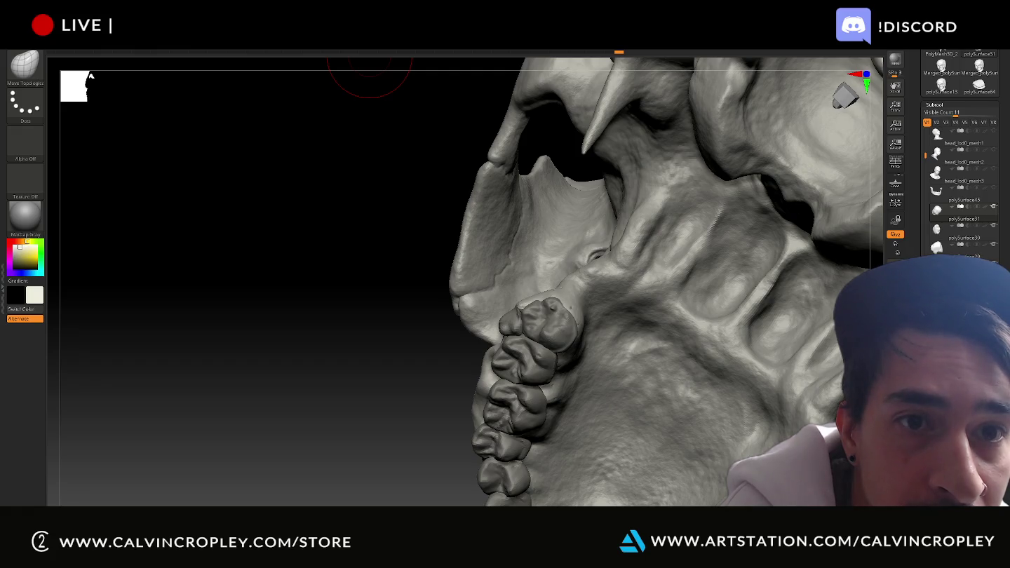
mouse_move(399, 357)
mouse_down()
mouse_move(419, 395)
mouse_move(479, 348)
mouse_up()
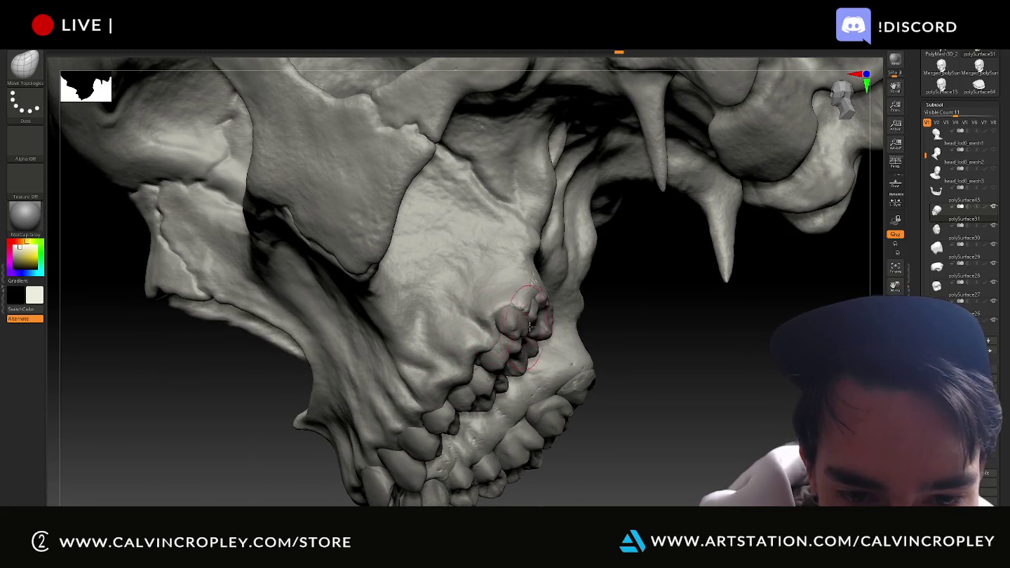
drag(624, 314, 552, 298)
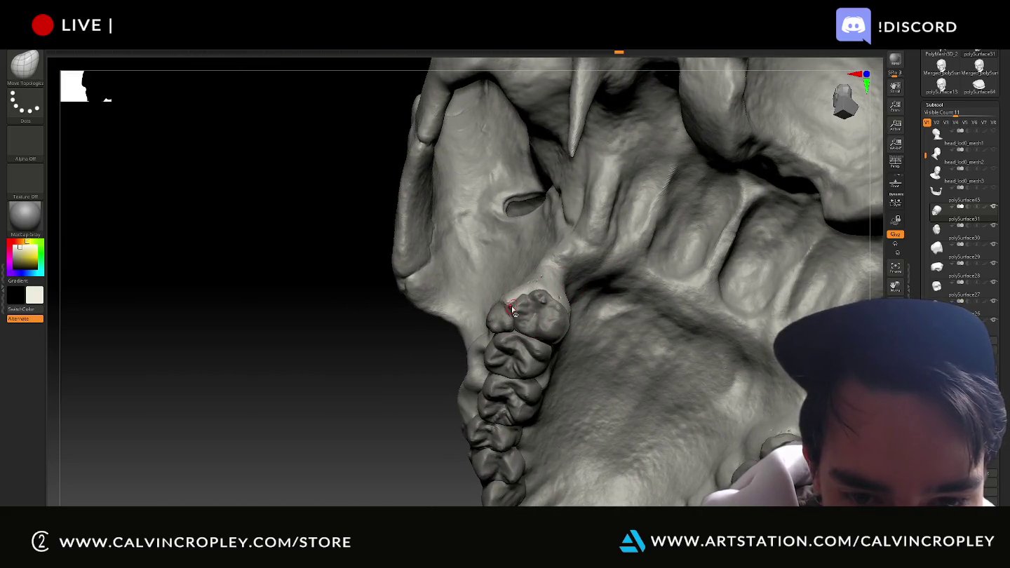
mouse_move(394, 399)
mouse_down()
mouse_move(395, 338)
mouse_move(383, 371)
mouse_move(548, 275)
mouse_move(485, 292)
mouse_up()
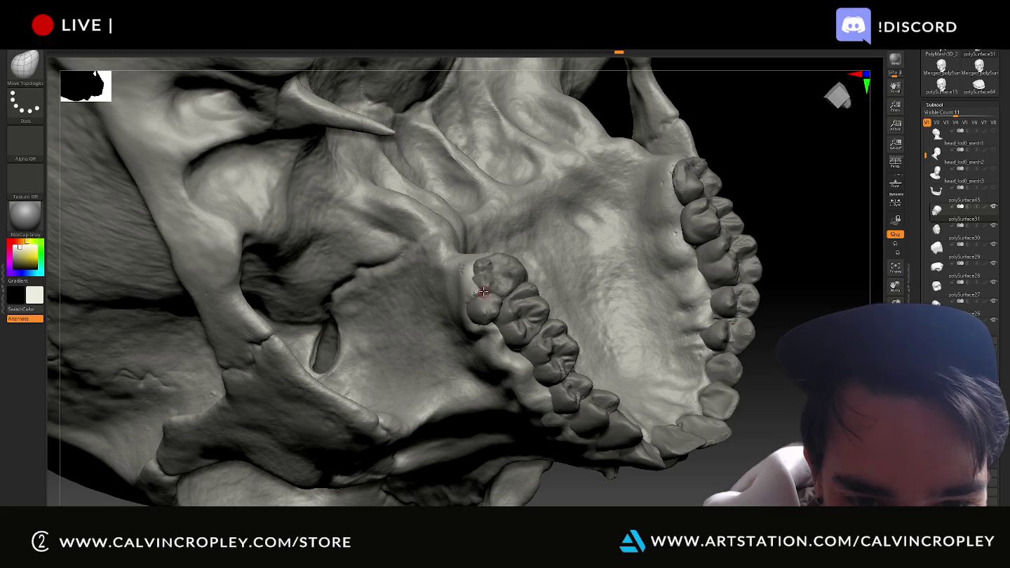
mouse_move(594, 267)
mouse_down()
mouse_move(789, 359)
mouse_move(759, 347)
mouse_up()
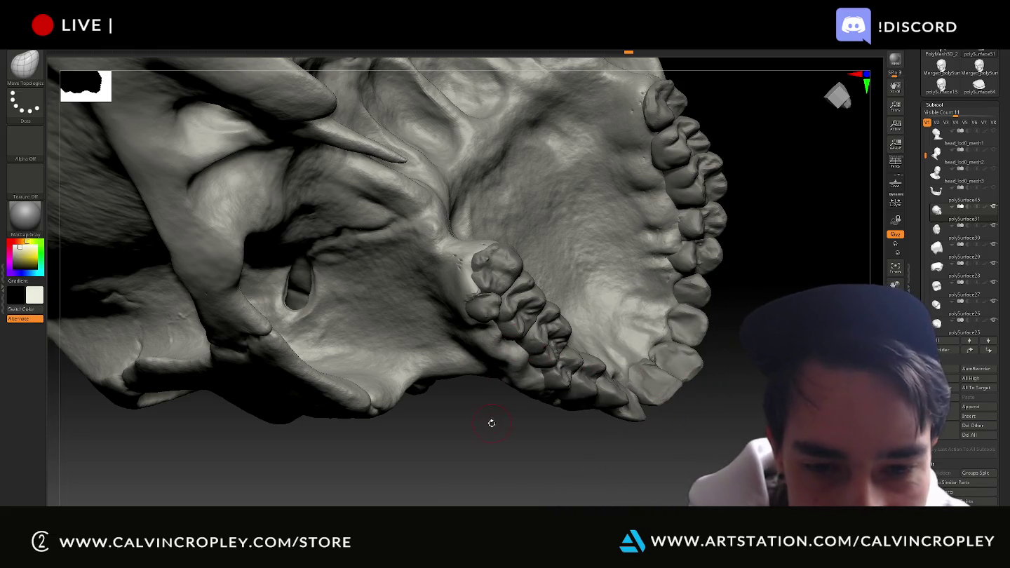
drag(488, 424, 485, 287)
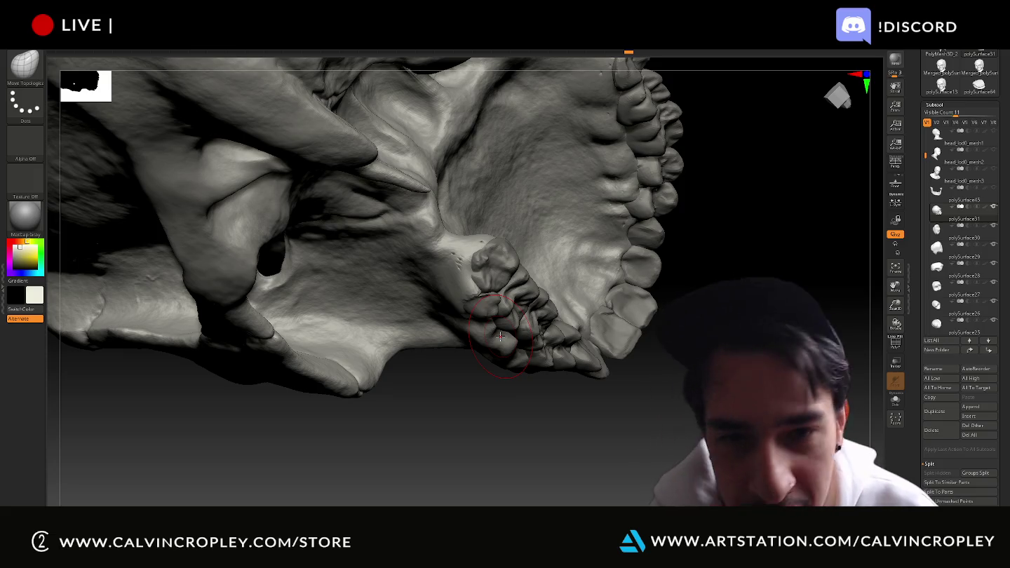
drag(704, 449, 528, 345)
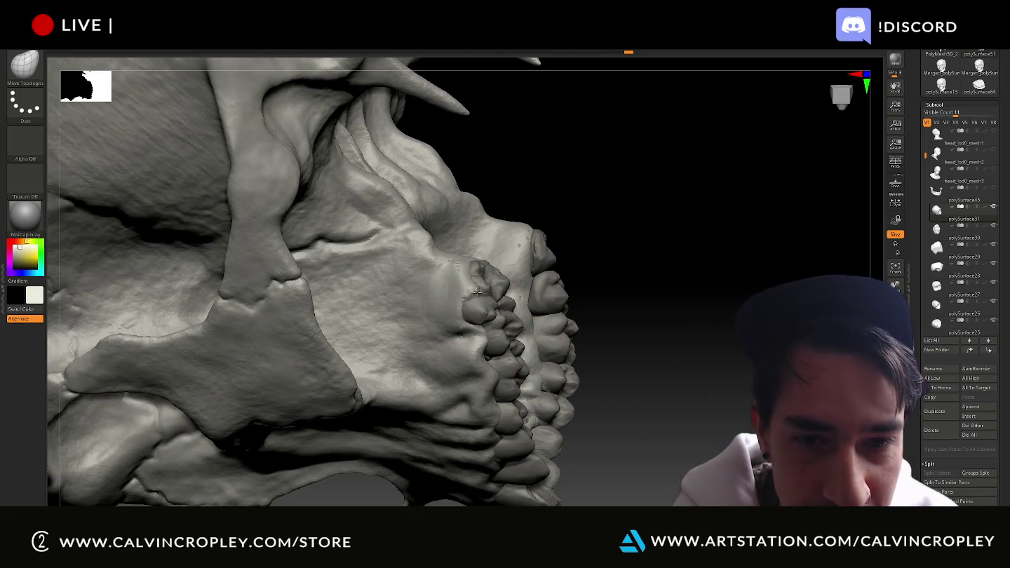
drag(719, 323, 567, 316)
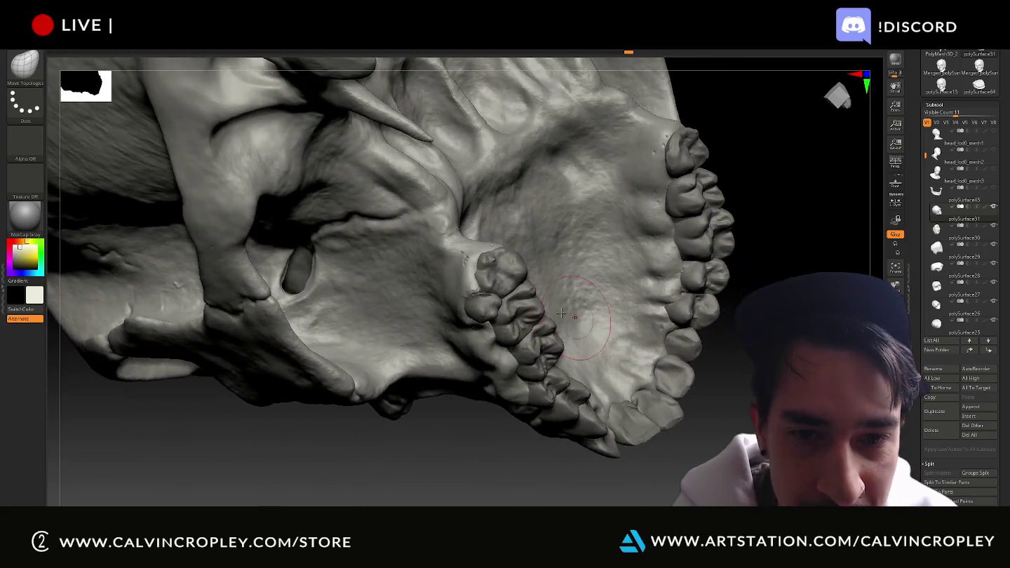
- Reshape the rear upper molar with a sculpt stroke and check it from frontal and side angles
drag(509, 294, 504, 286)
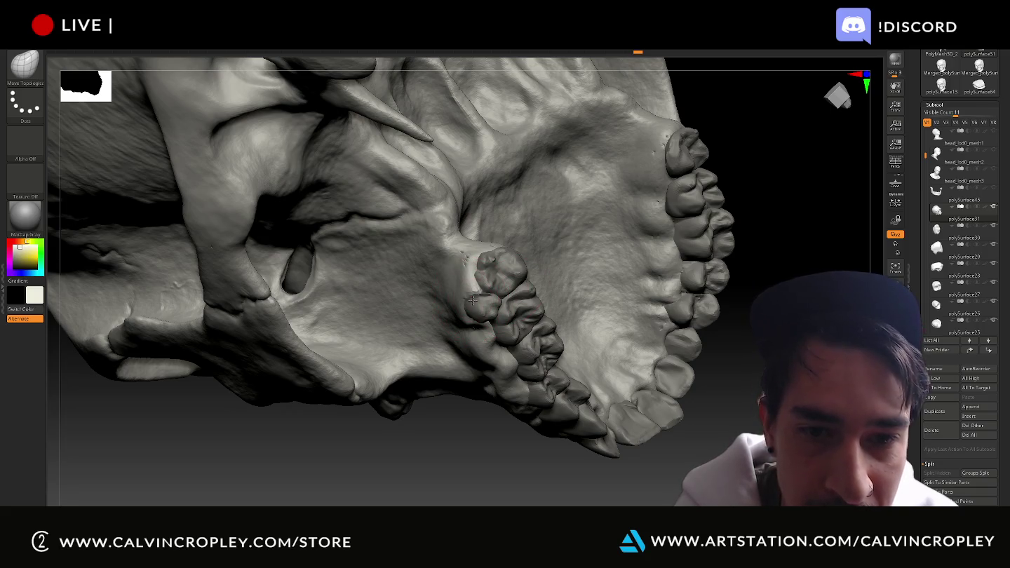
drag(471, 388, 442, 409)
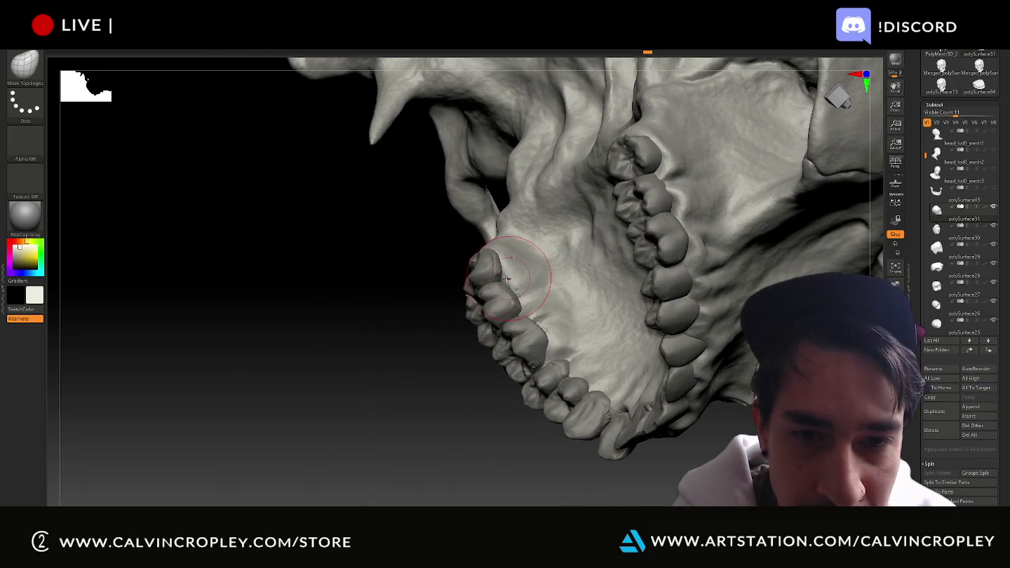
mouse_move(415, 301)
mouse_down()
mouse_move(417, 323)
mouse_move(500, 254)
mouse_up()
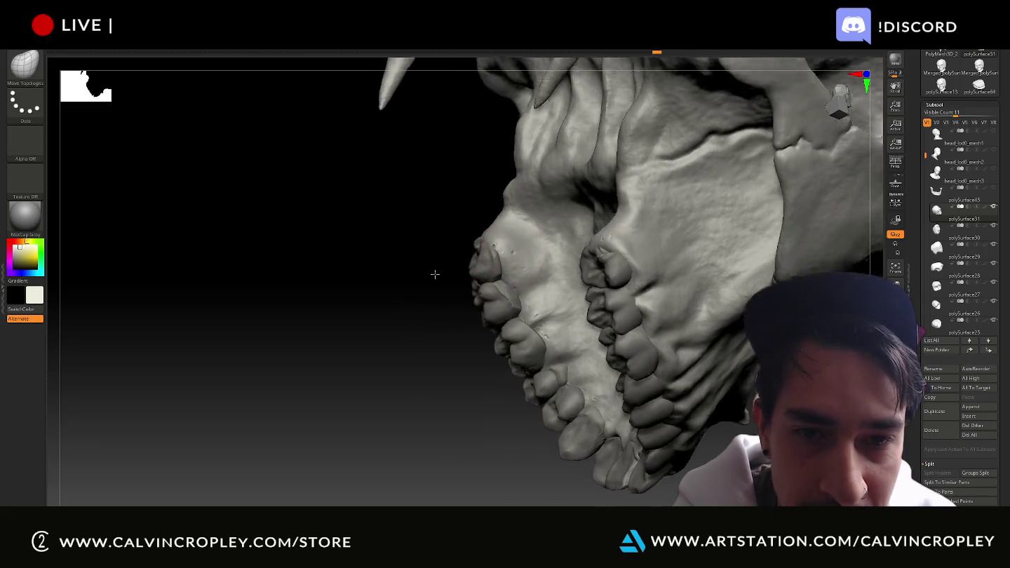
drag(434, 273, 500, 253)
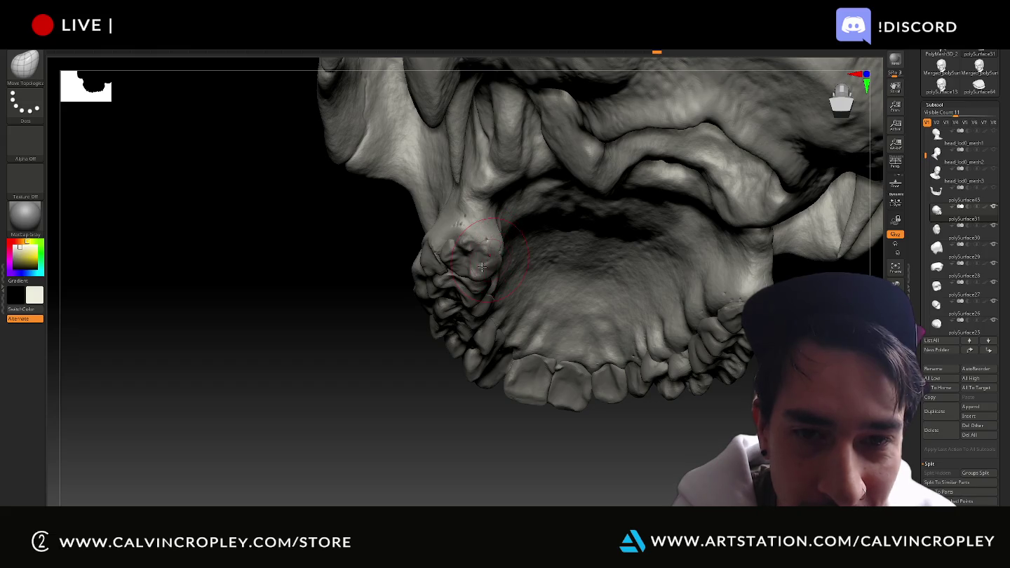
mouse_move(453, 441)
mouse_down()
mouse_move(428, 428)
mouse_move(423, 437)
mouse_move(491, 401)
mouse_up()
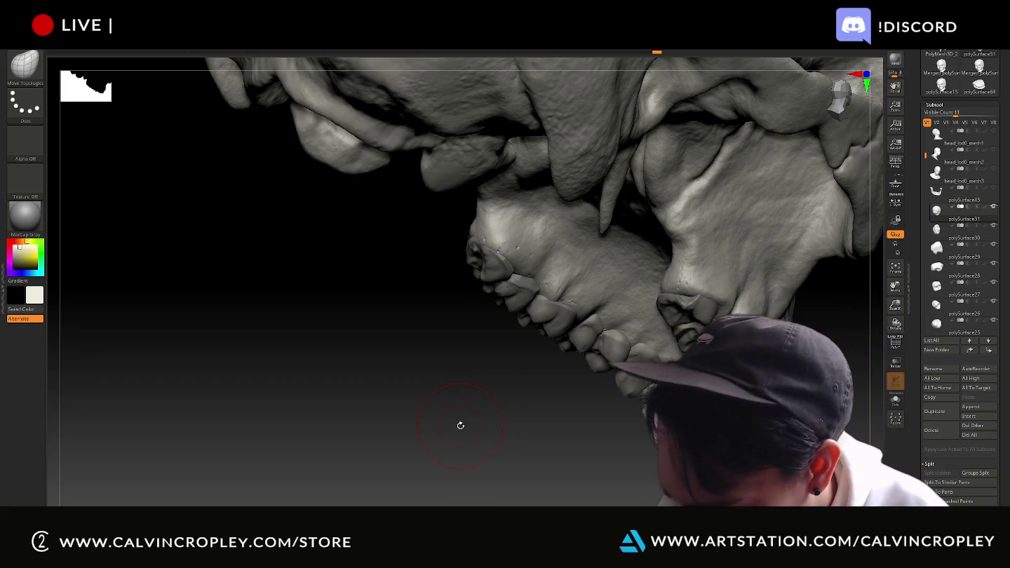
mouse_move(523, 408)
mouse_down()
mouse_move(514, 406)
mouse_move(561, 306)
mouse_up()
- Review the palate and molars from beneath, then snap the skull to a side view
mouse_move(500, 385)
mouse_down()
mouse_move(500, 417)
mouse_move(591, 306)
mouse_up()
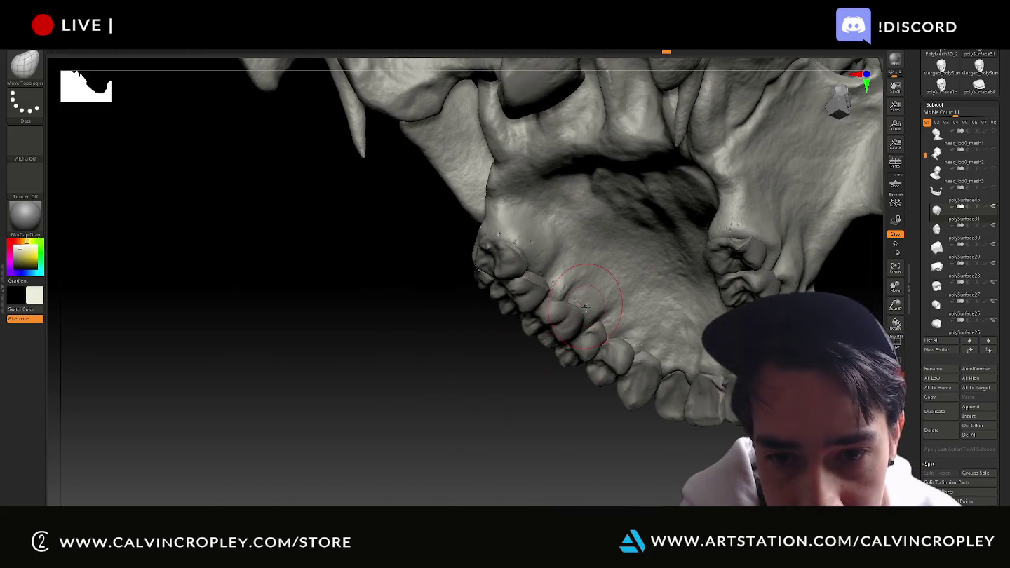
mouse_move(565, 431)
mouse_down()
mouse_move(563, 444)
mouse_move(602, 354)
mouse_up()
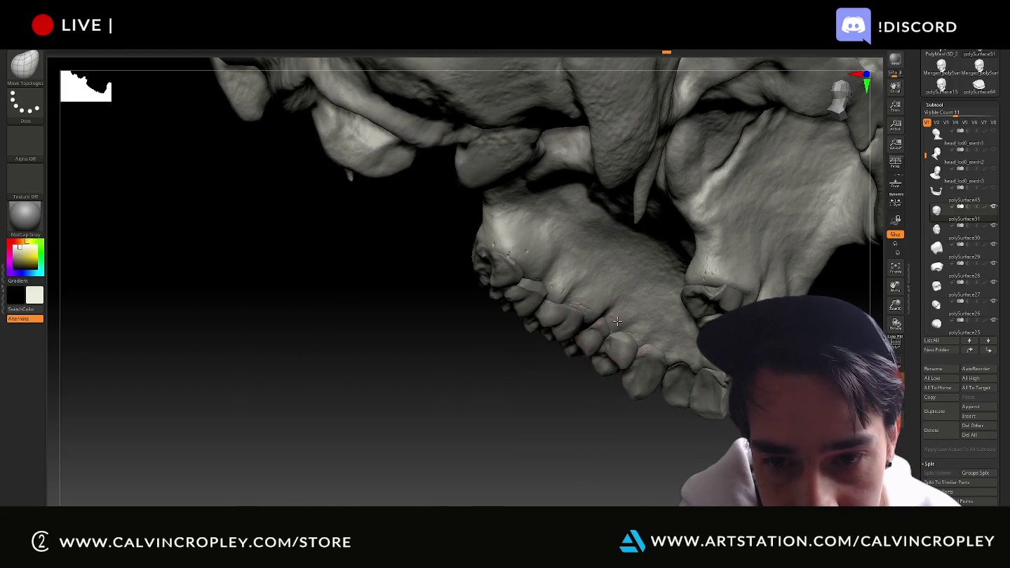
drag(591, 429, 636, 336)
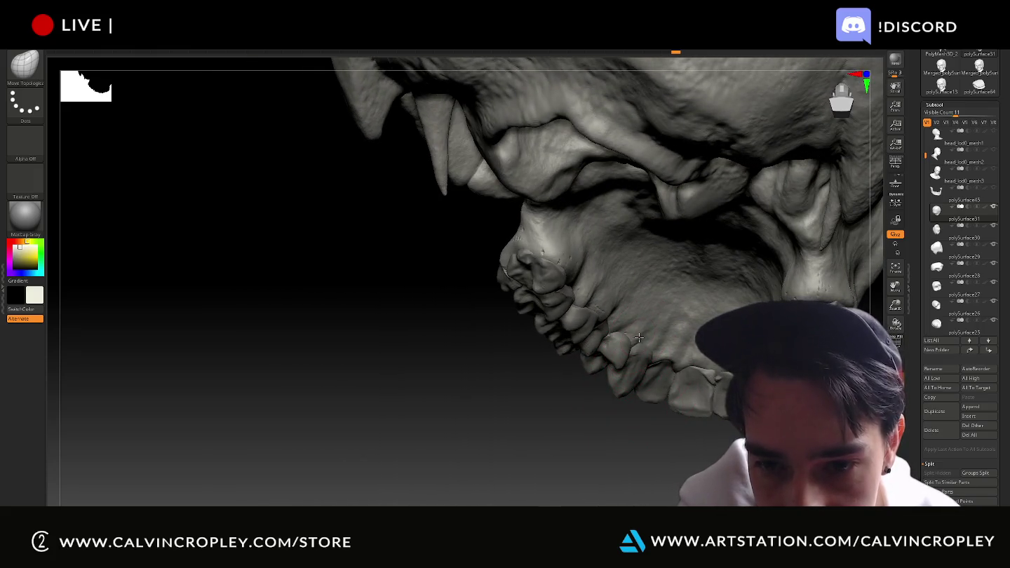
drag(637, 442, 664, 374)
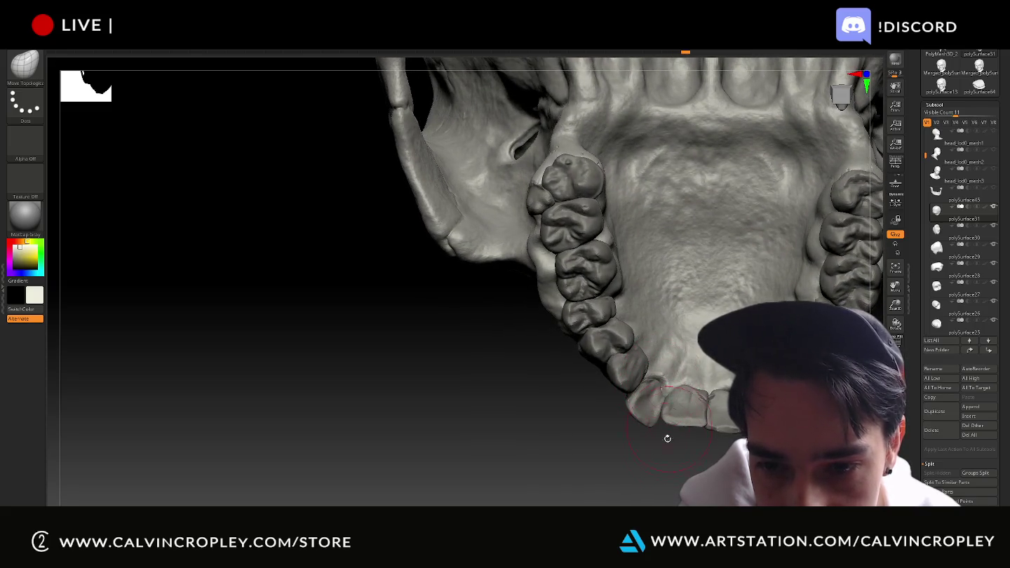
mouse_move(654, 462)
mouse_down()
mouse_move(629, 466)
mouse_move(656, 466)
mouse_up()
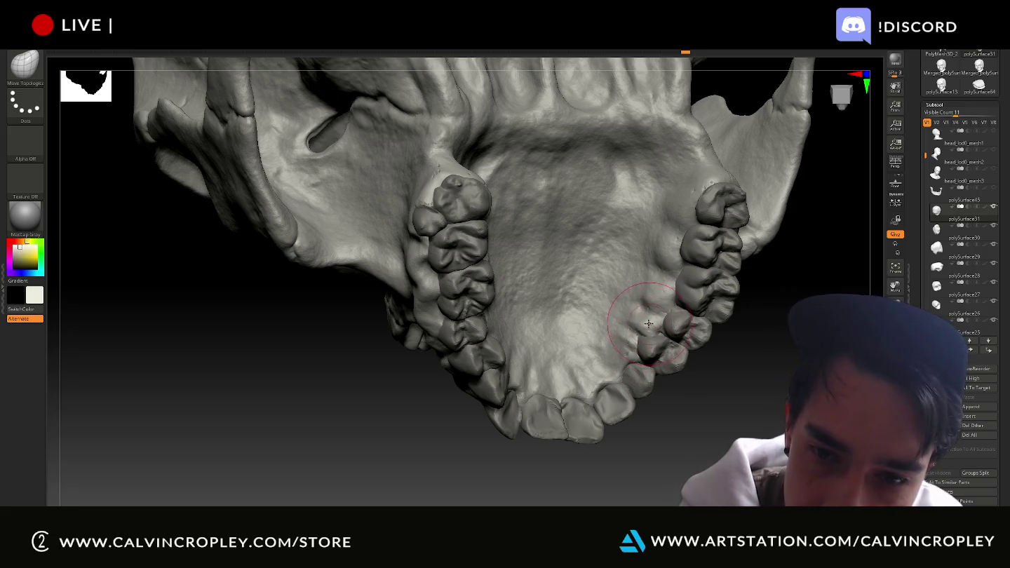
mouse_move(726, 397)
mouse_down()
mouse_move(734, 375)
mouse_move(634, 389)
mouse_up()
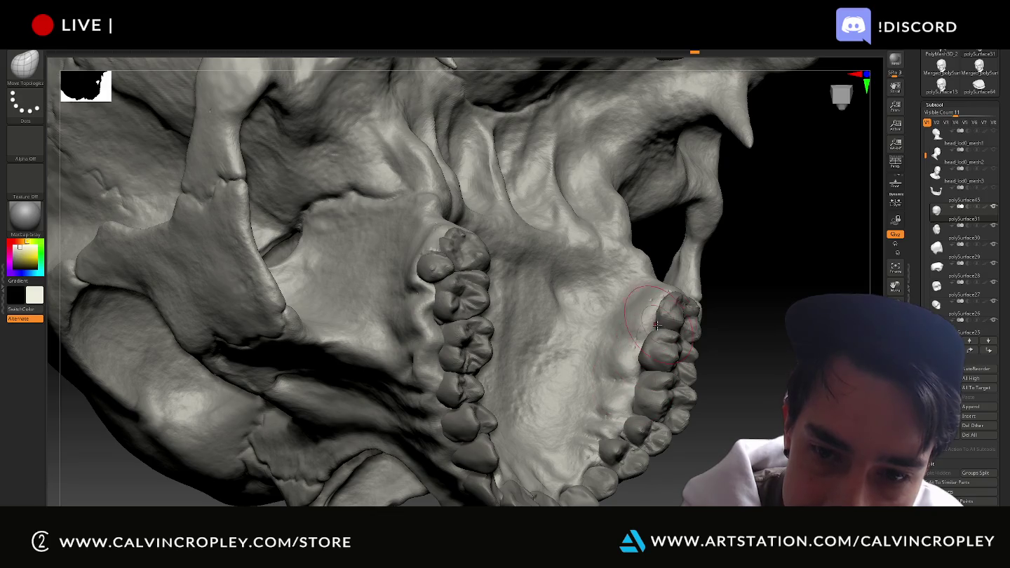
drag(652, 320, 707, 298)
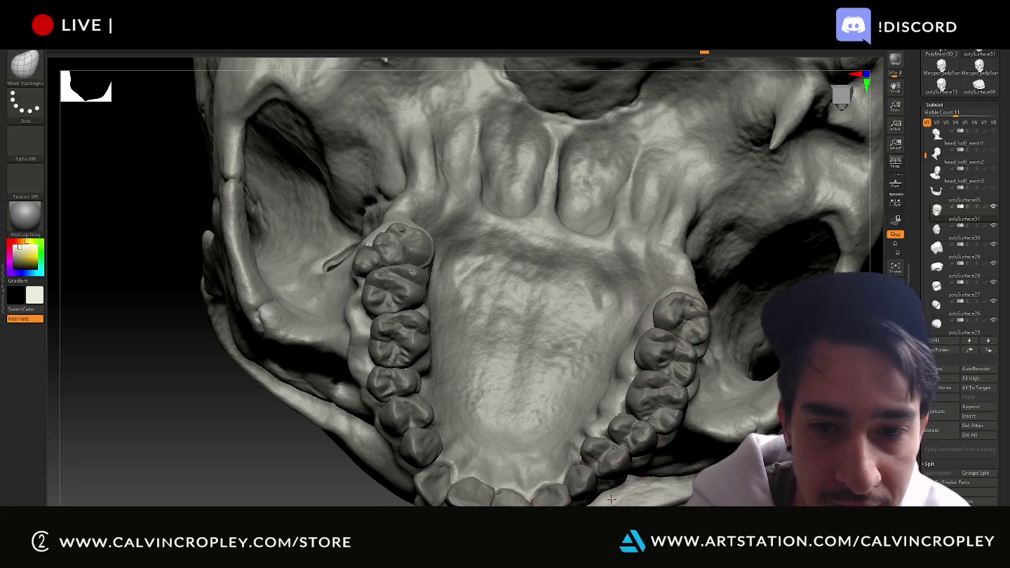
mouse_move(701, 350)
shift+mouse_down()
mouse_move(775, 392)
mouse_move(772, 421)
shift+mouse_up()
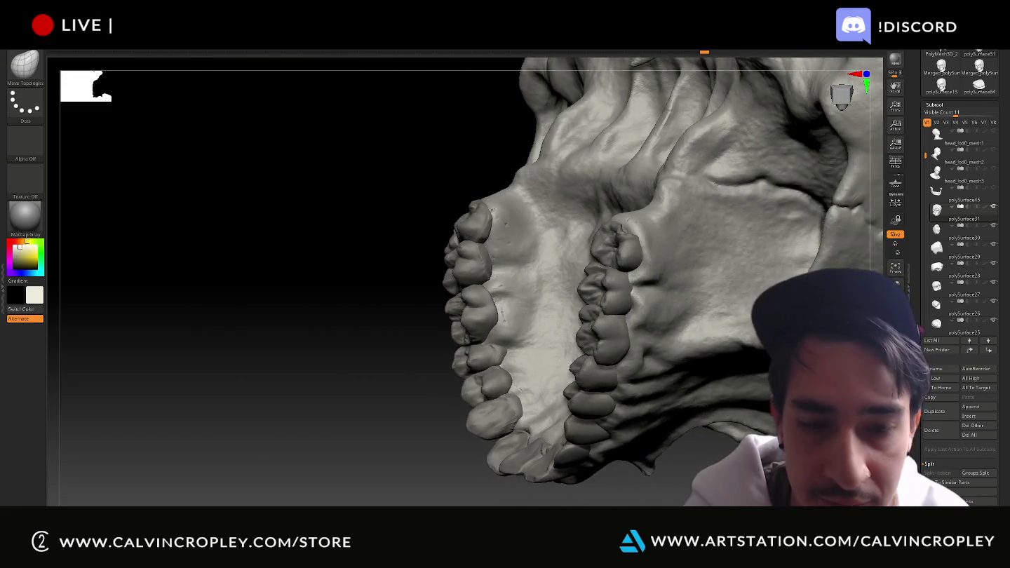
- Capture snipping-tool screenshots of the teeth and palate, then return to a side view
key(super+shift+s)
drag(379, 142, 717, 505)
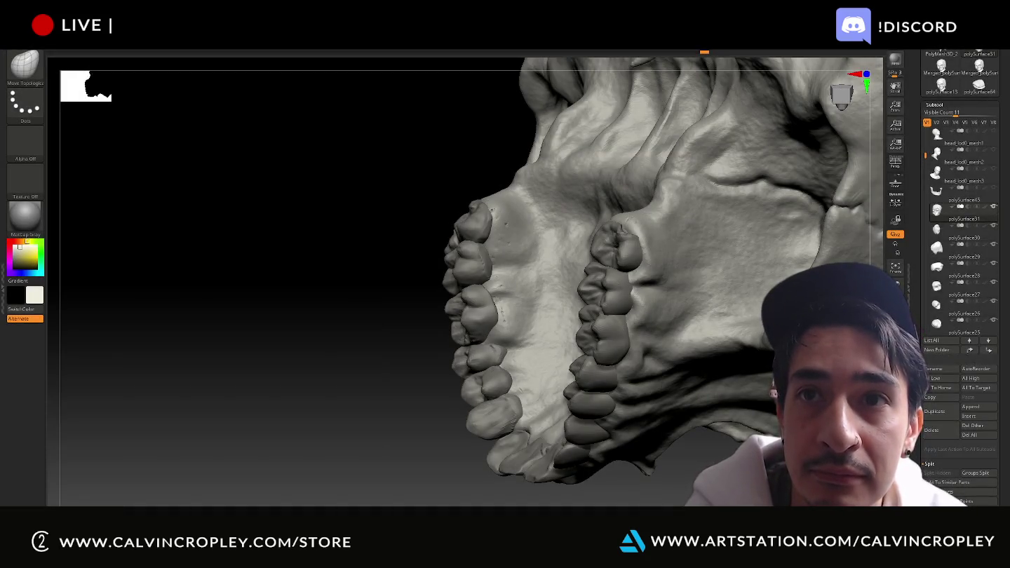
drag(376, 235, 424, 263)
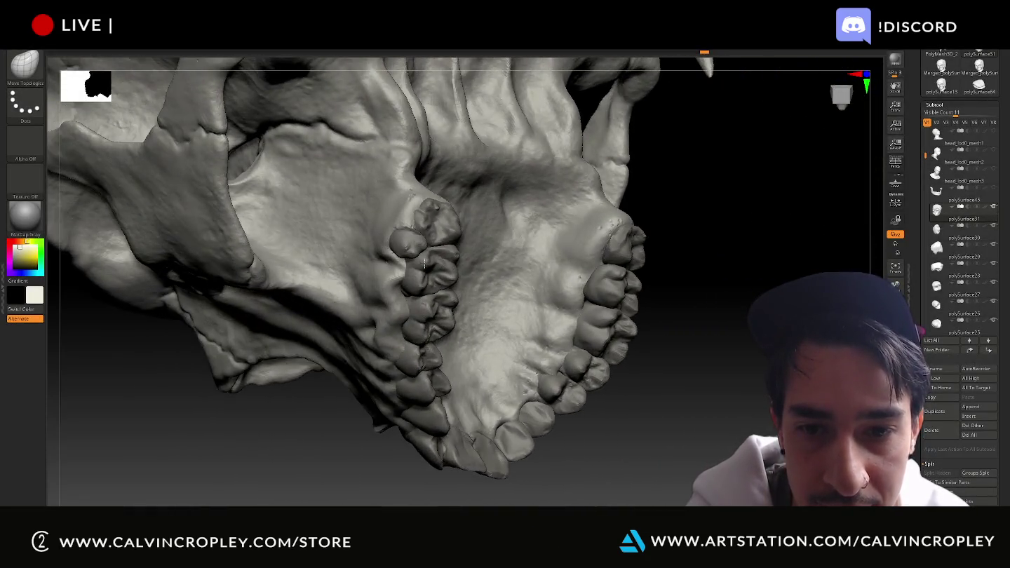
key(super+shift+s)
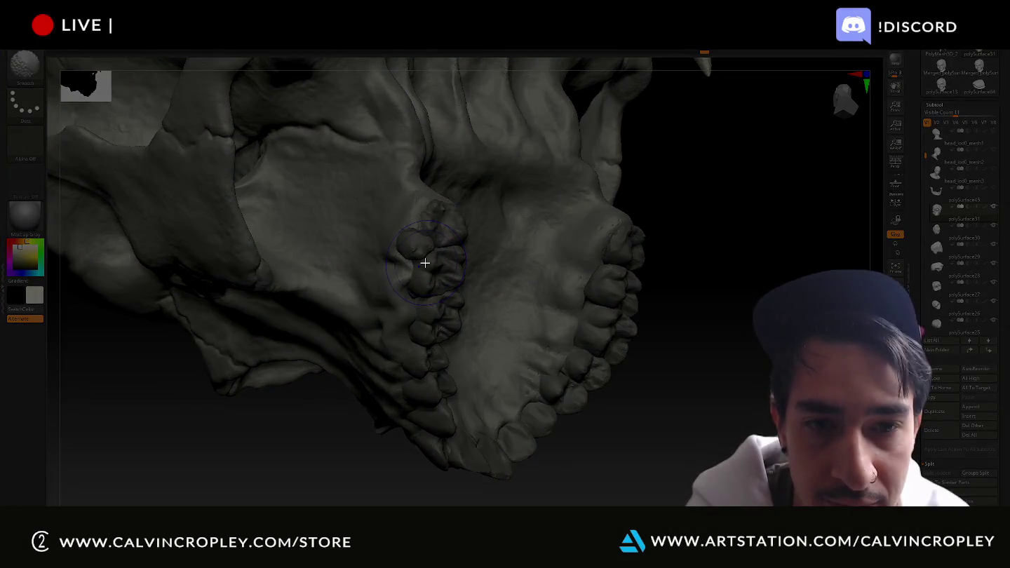
key(Escape)
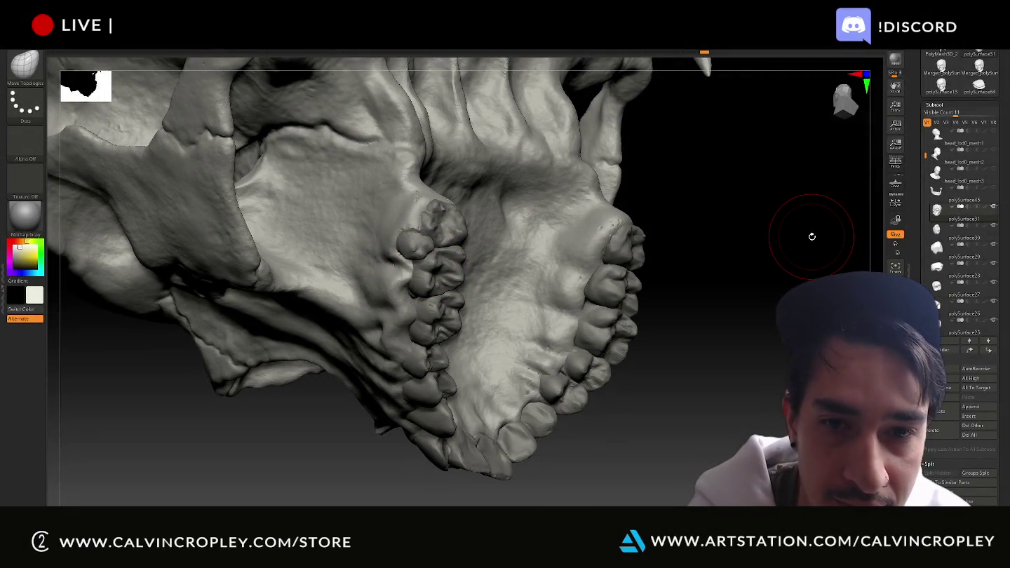
key(super+shift+s)
drag(351, 151, 683, 497)
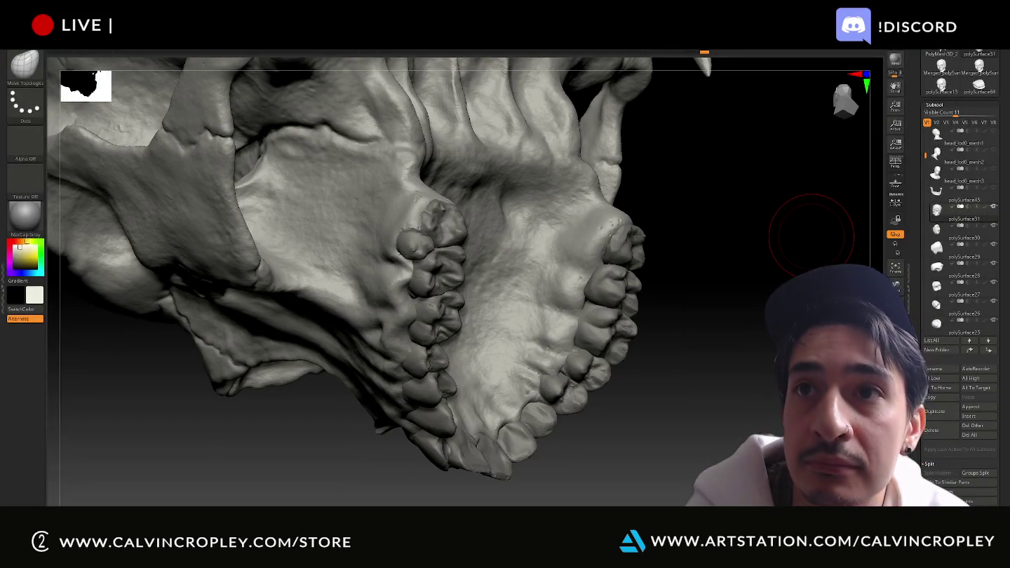
drag(691, 270, 635, 319)
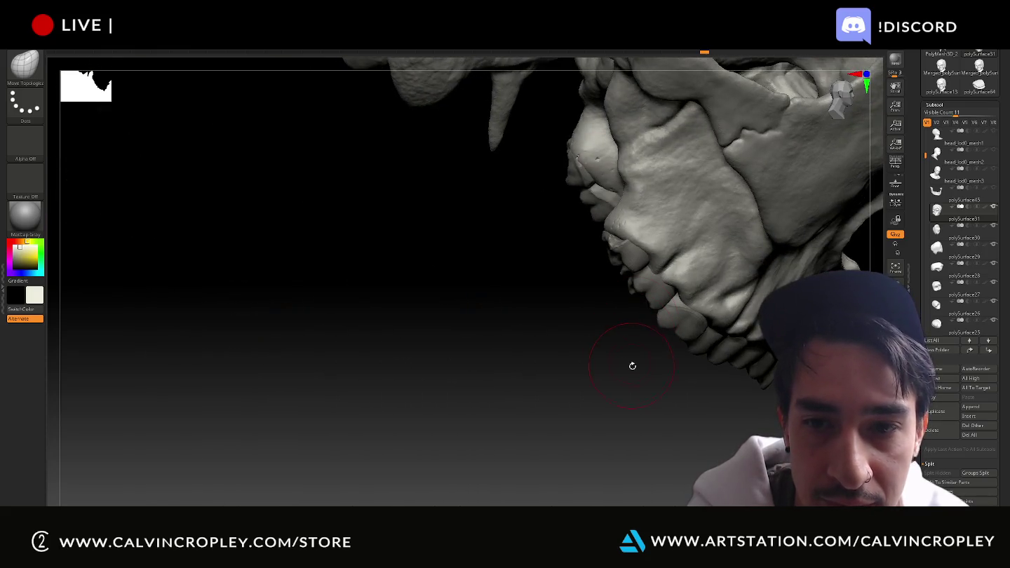
mouse_move(632, 366)
mouse_down()
mouse_move(769, 398)
mouse_move(749, 428)
mouse_up()
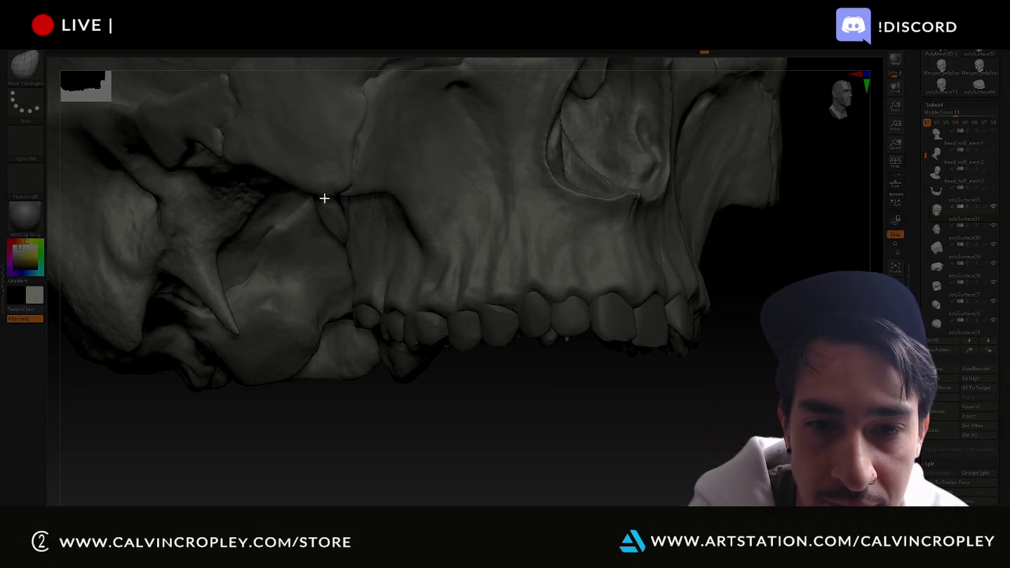
drag(291, 130, 744, 399)
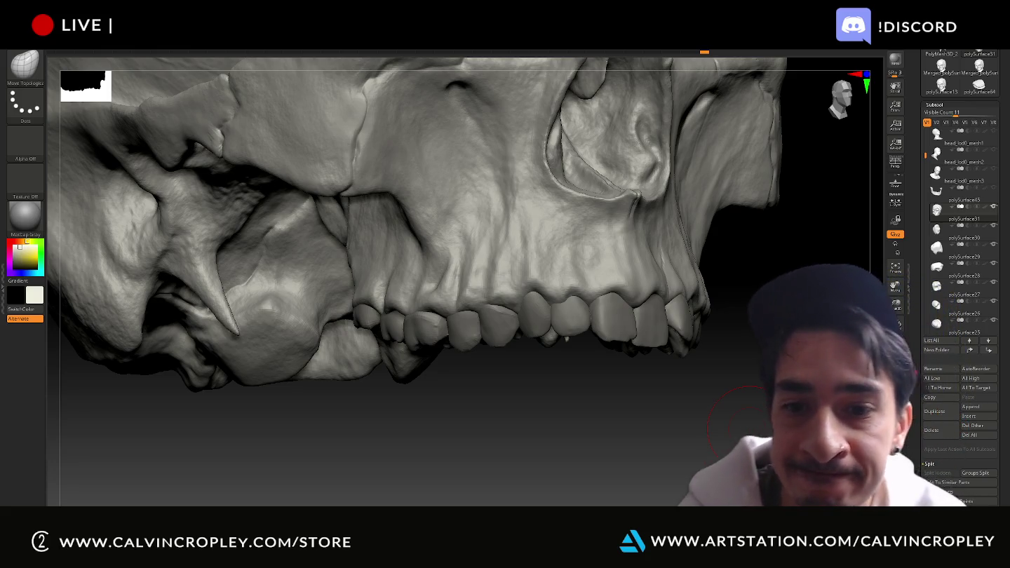
mouse_move(676, 417)
mouse_down()
mouse_move(660, 430)
mouse_move(676, 408)
mouse_move(644, 423)
mouse_up()
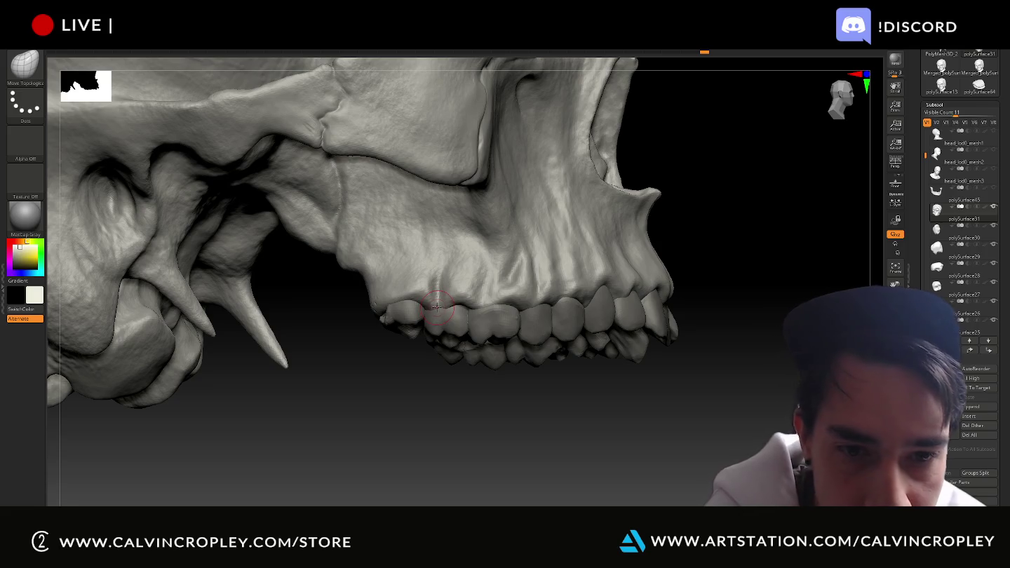
drag(425, 385, 428, 405)
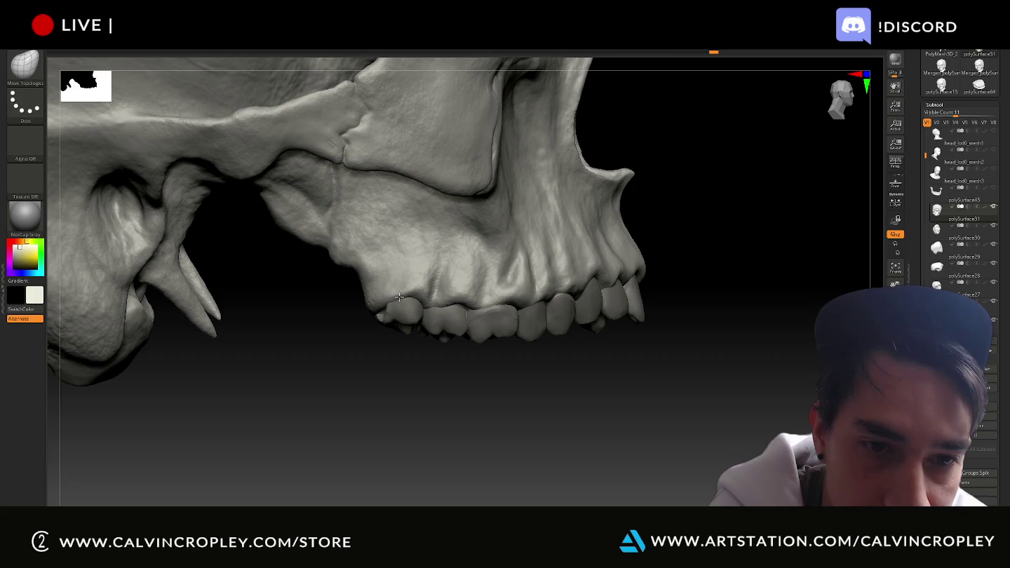
drag(420, 365, 433, 381)
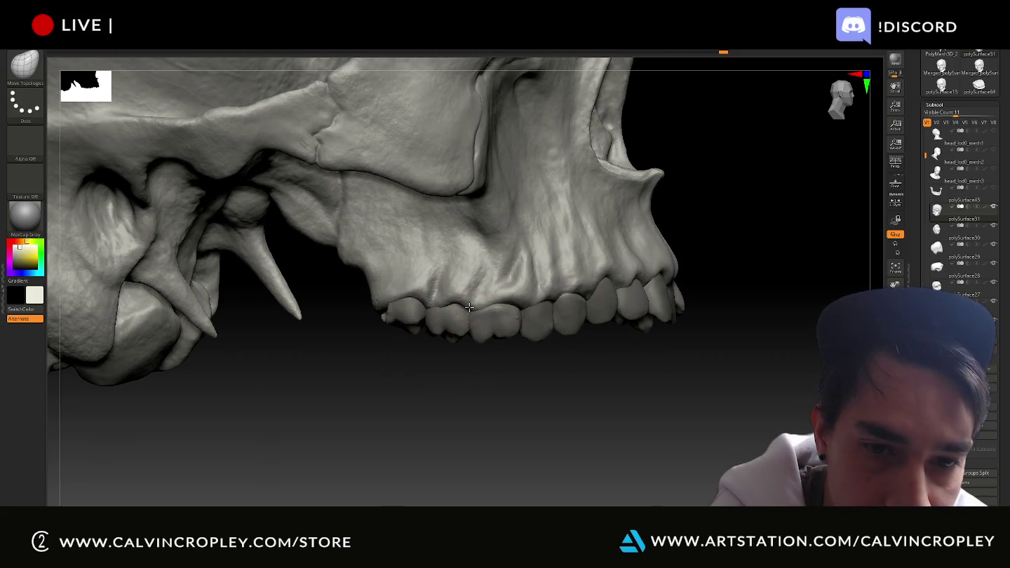
drag(480, 336, 469, 310)
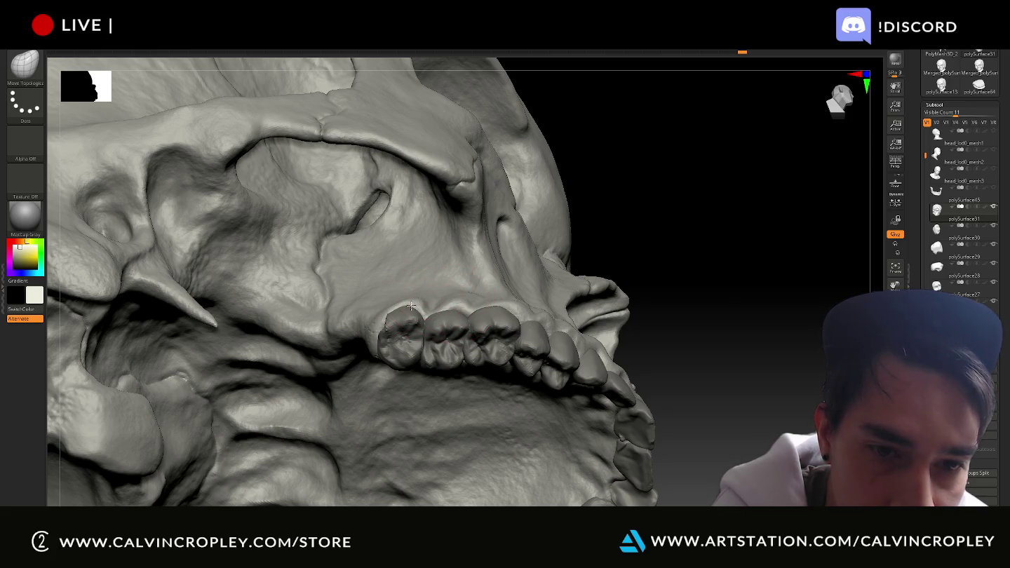
mouse_move(659, 295)
mouse_down()
mouse_move(747, 352)
mouse_move(746, 314)
mouse_up()
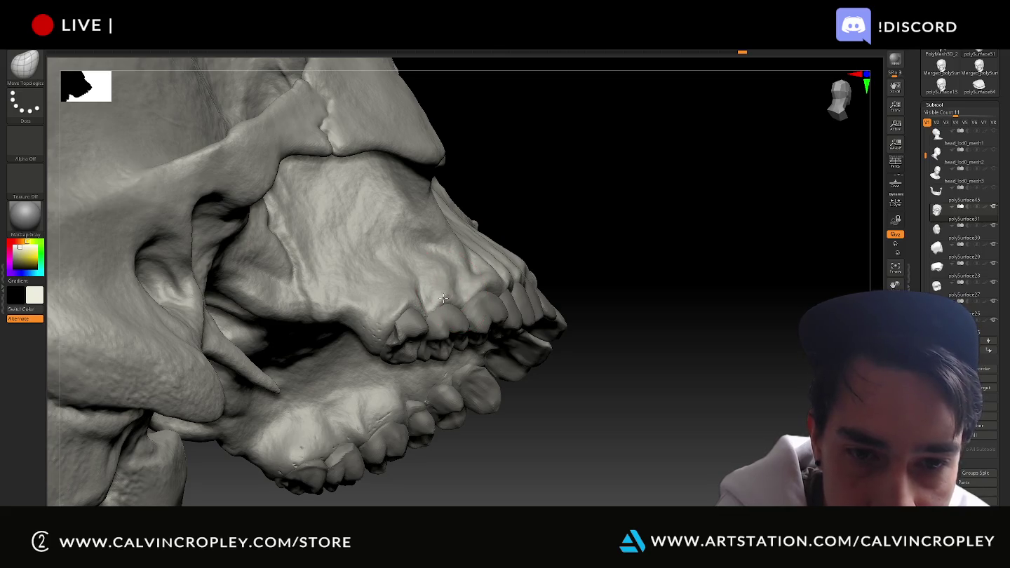
drag(639, 277, 622, 255)
mouse_move(703, 252)
mouse_down()
mouse_move(622, 284)
mouse_move(641, 288)
mouse_up()
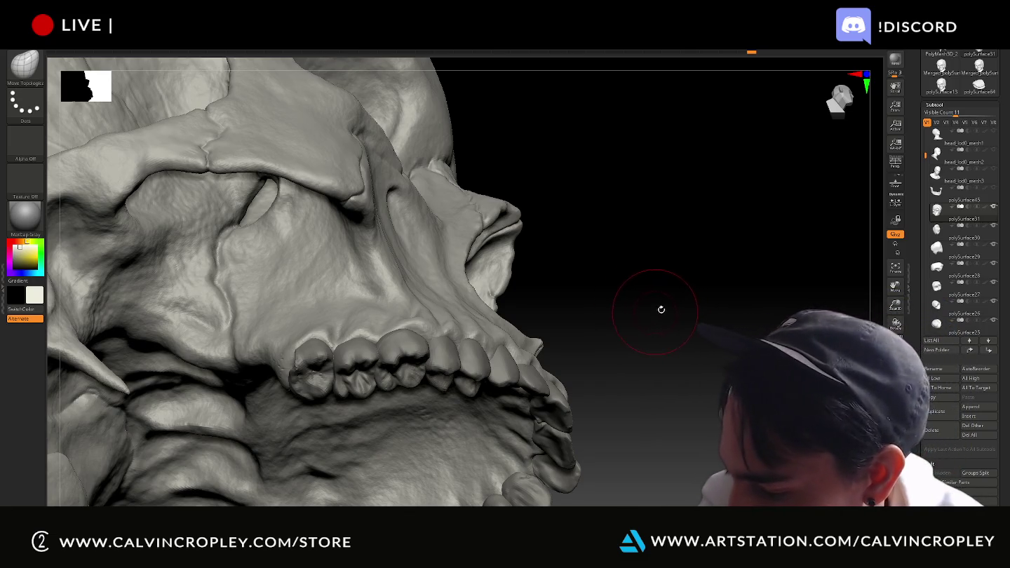
mouse_move(691, 316)
mouse_down()
mouse_move(692, 349)
mouse_move(674, 366)
mouse_move(694, 302)
mouse_move(449, 312)
mouse_up()
drag(514, 293, 433, 324)
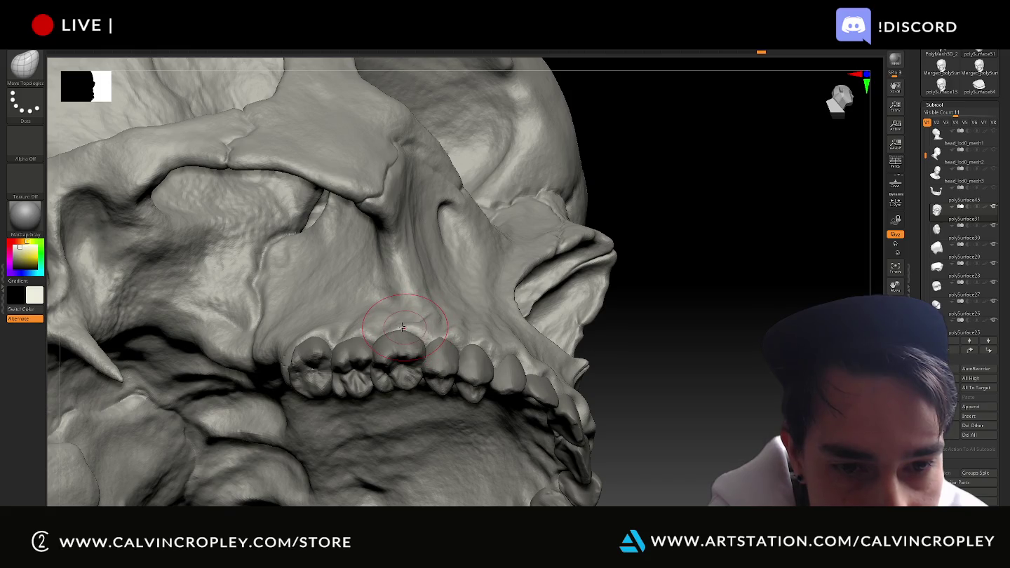
mouse_move(643, 329)
mouse_down()
mouse_move(687, 354)
mouse_move(516, 349)
mouse_up()
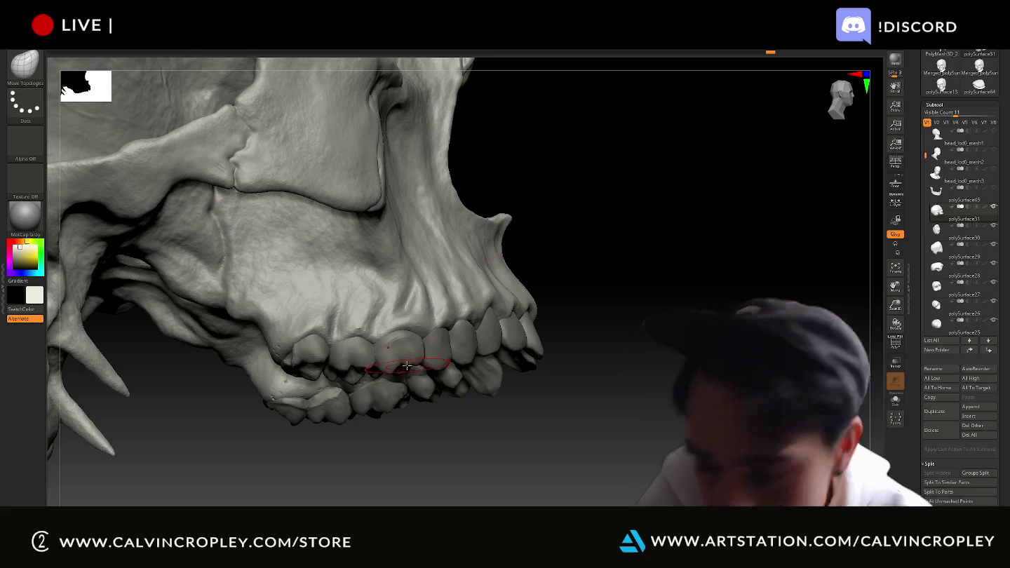
mouse_move(620, 334)
mouse_down()
mouse_move(654, 352)
mouse_move(651, 331)
mouse_up()
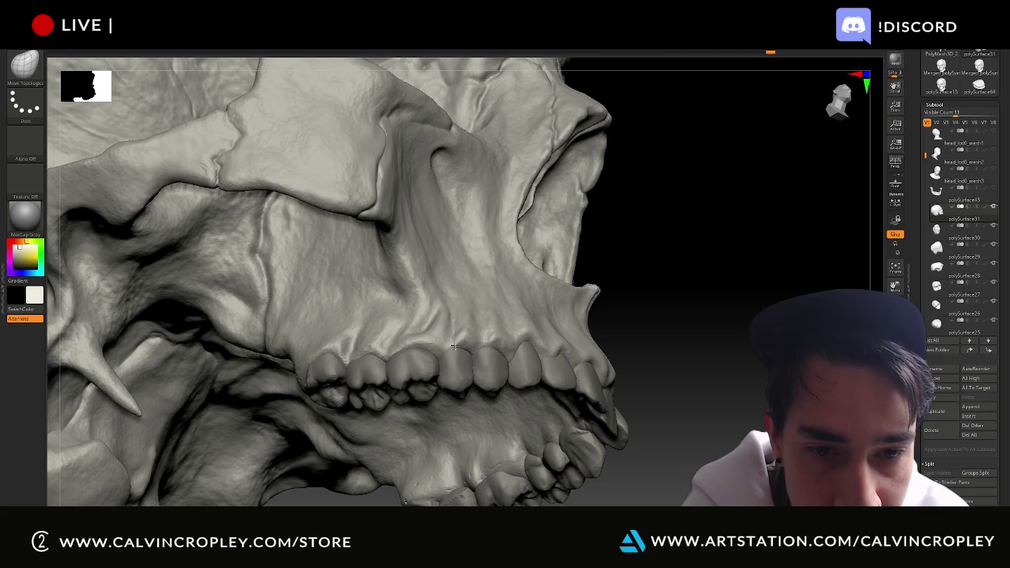
drag(734, 318, 517, 349)
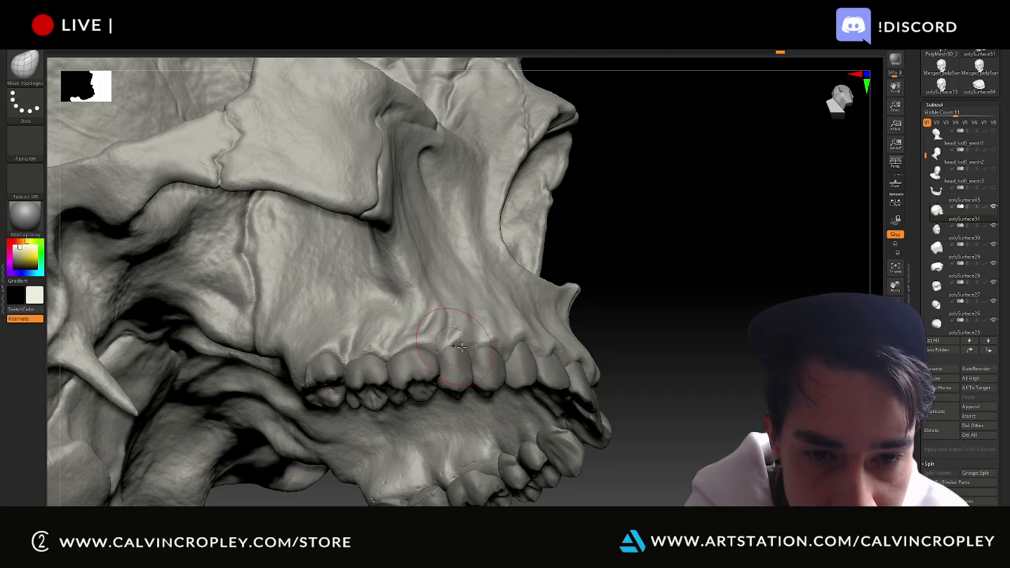
mouse_move(685, 311)
mouse_down()
mouse_move(644, 328)
mouse_move(650, 350)
mouse_move(486, 371)
mouse_up()
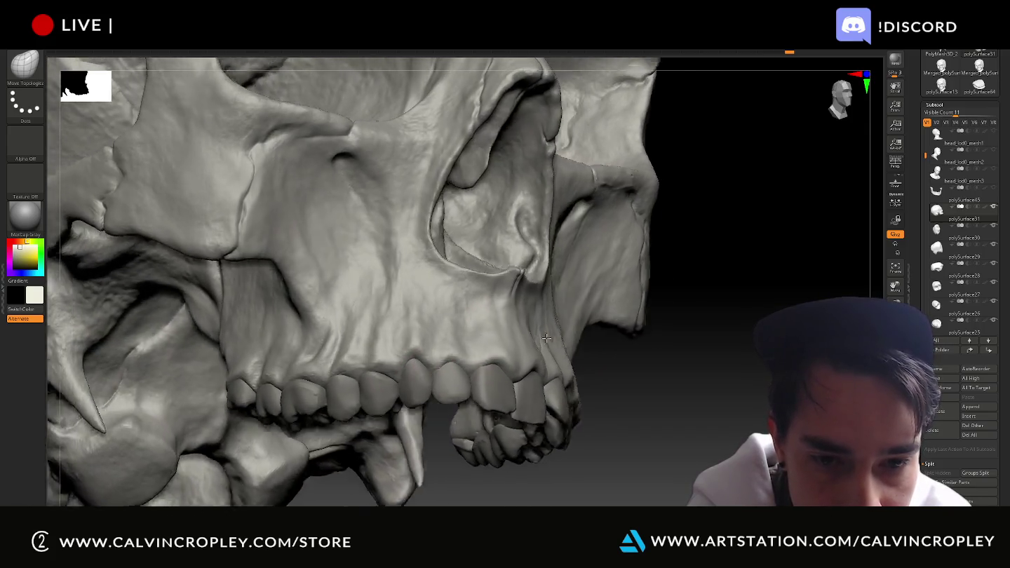
- Reduce the brush size and zoom in on the upper incisors and canine below the maxilla
drag(534, 342, 439, 364)
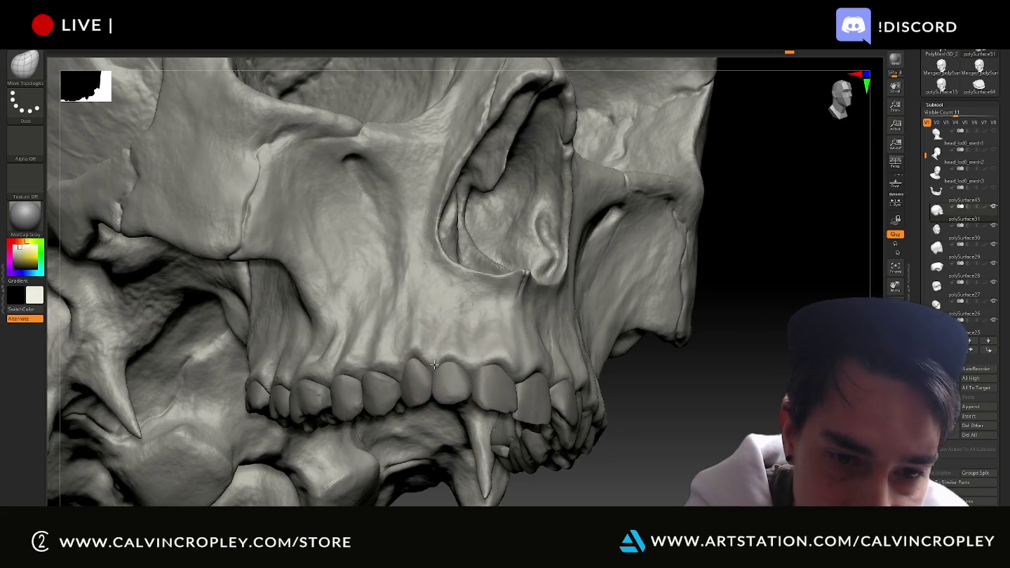
mouse_move(728, 401)
mouse_down()
mouse_move(732, 393)
mouse_move(533, 372)
mouse_up()
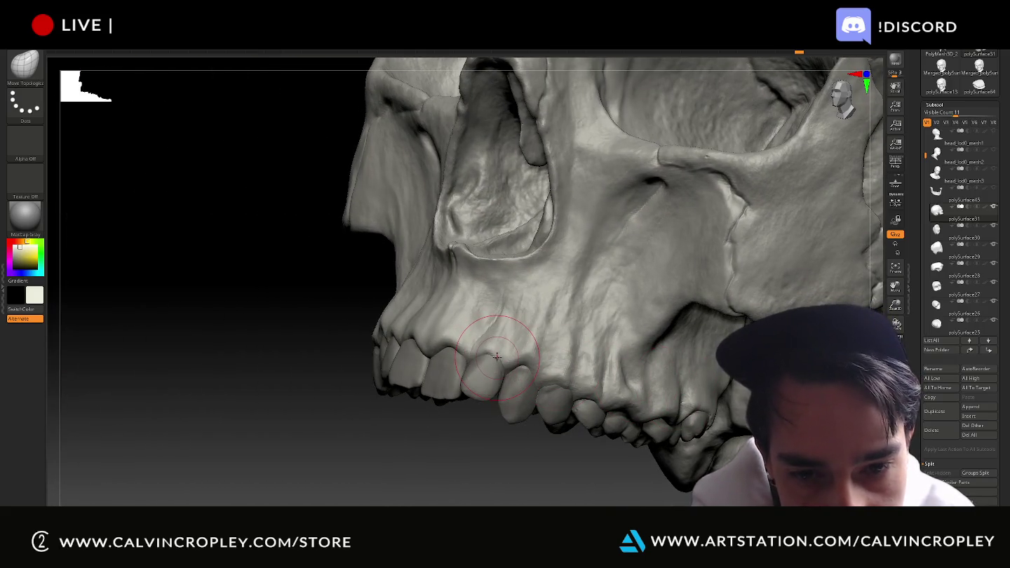
mouse_move(418, 451)
alt+mouse_down()
mouse_move(362, 451)
mouse_move(495, 389)
alt+mouse_up()
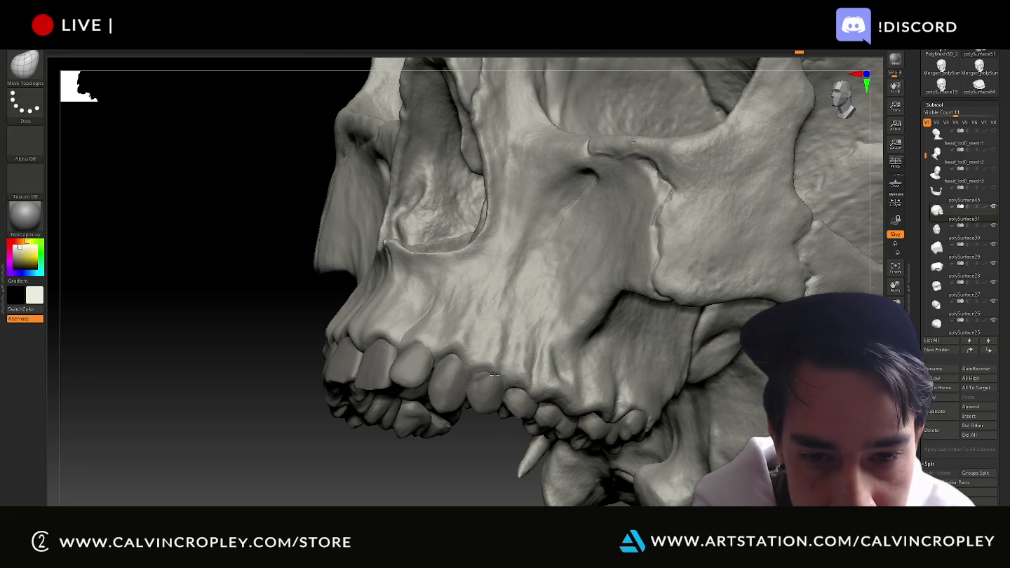
key([)
key([)
key([)
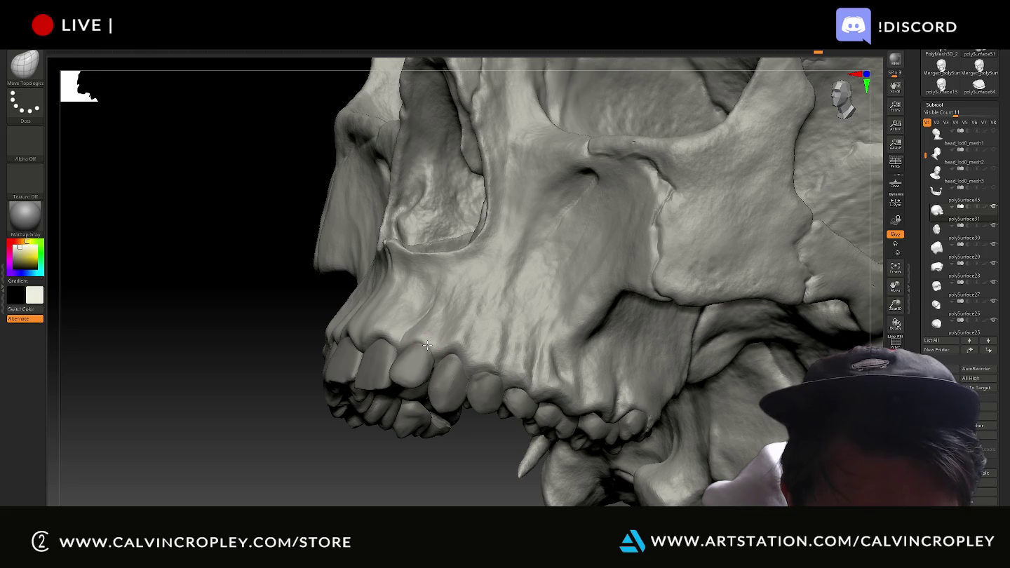
right_drag(402, 385, 436, 347)
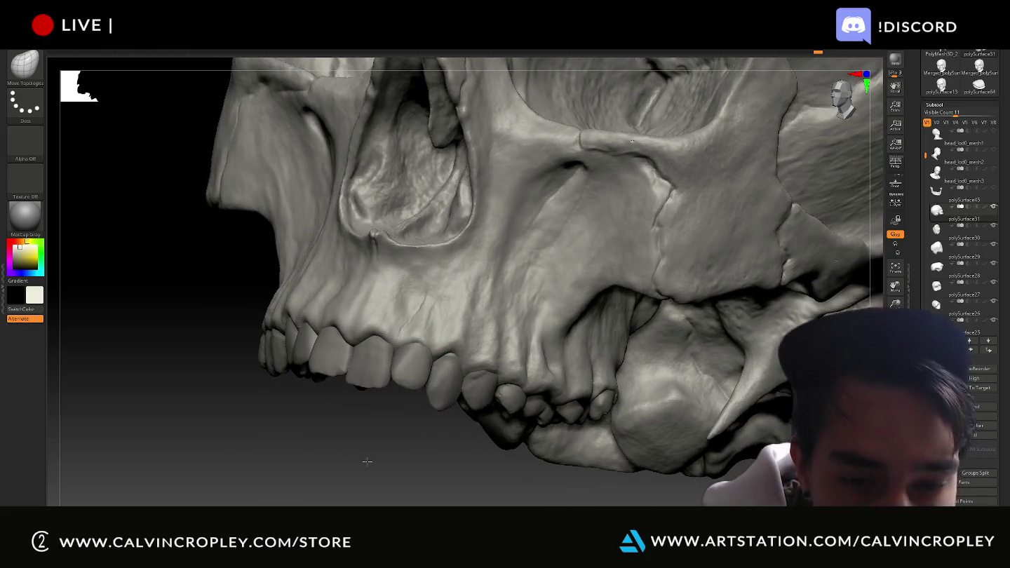
scroll(436, 348, up, 2)
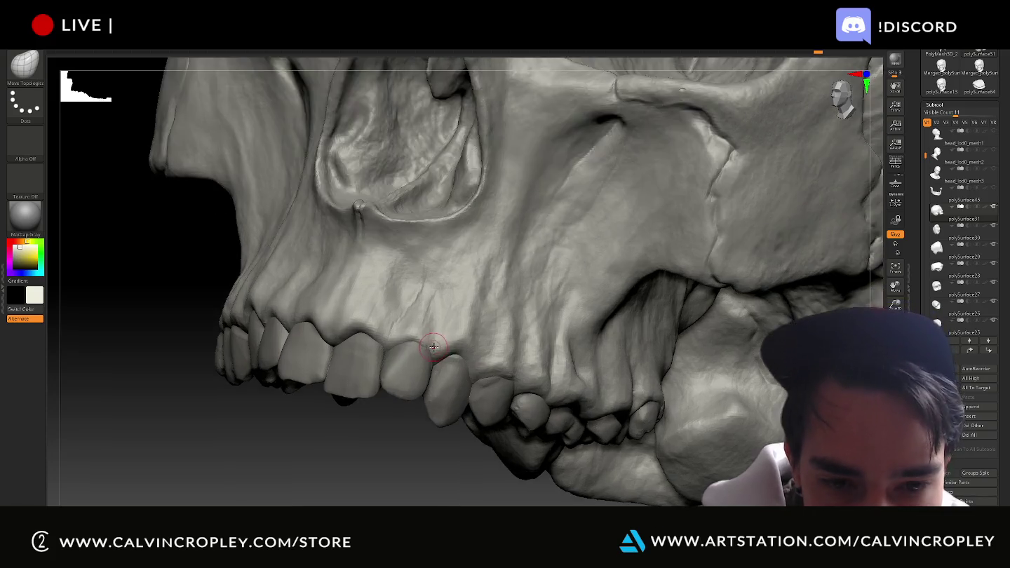
scroll(437, 350, up, 3)
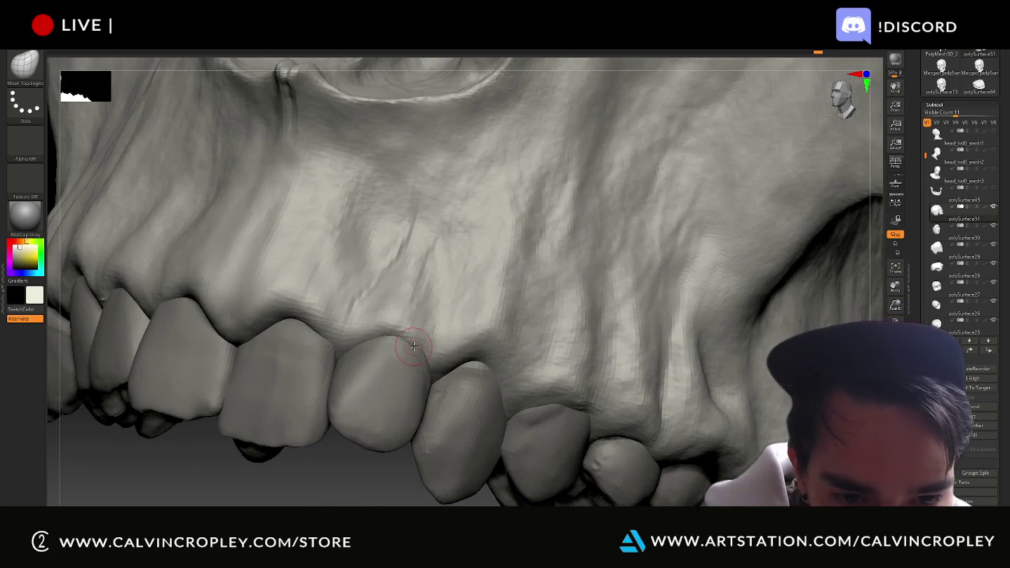